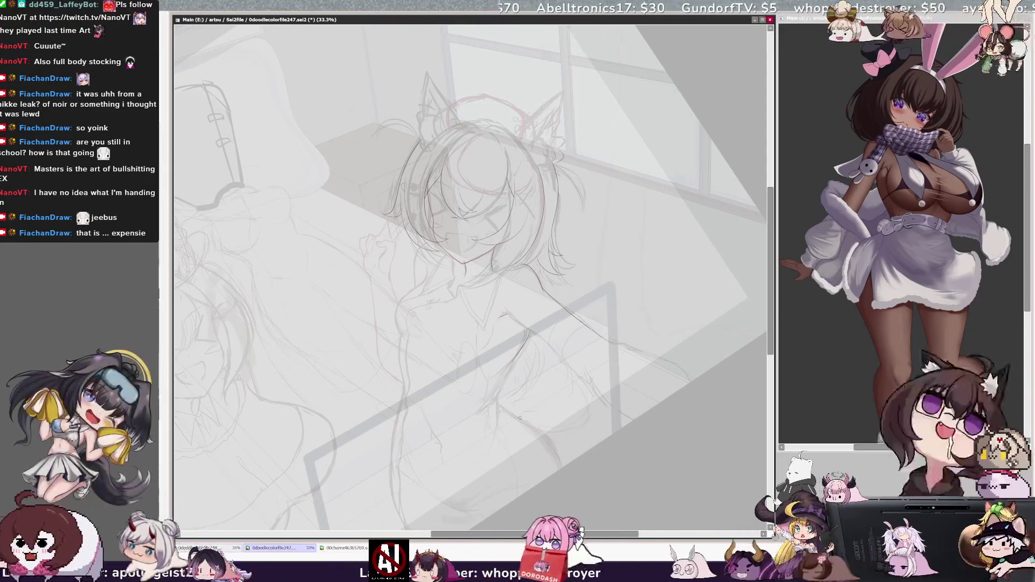
- Mirror the canvas to check the sketch, flip it back, and refocus the drawing window
key("h")
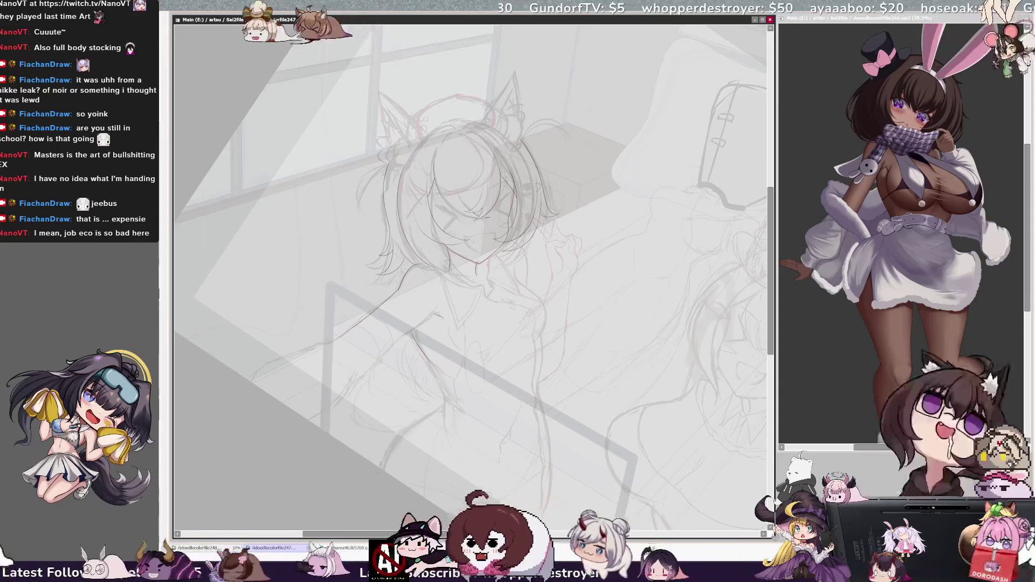
key("h")
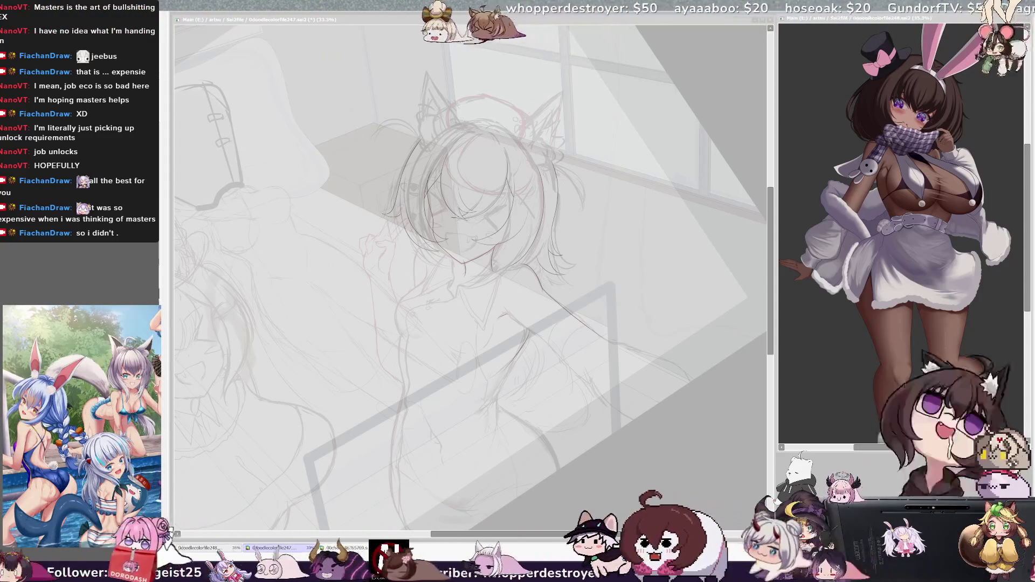
left_click(628, 248)
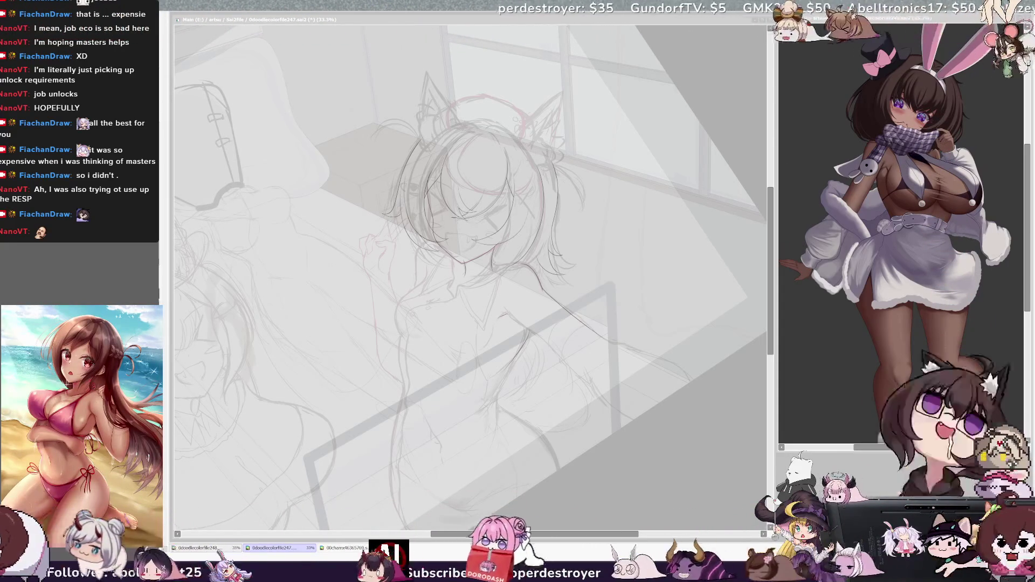
left_click(450, 233)
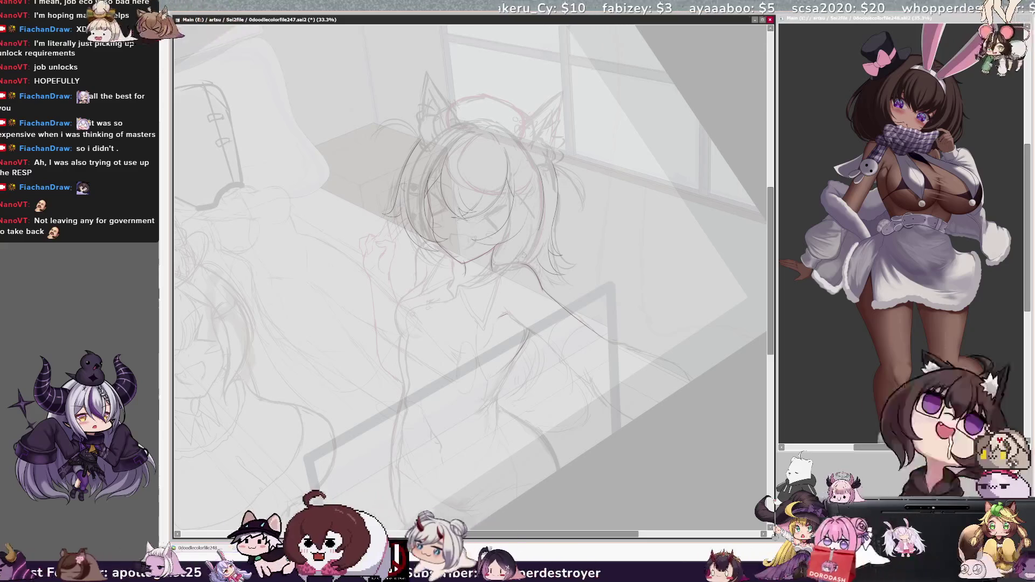
- On a mirrored, zoomed-in view, ink a dark line-art stroke along the hair, then flip back
key("h")
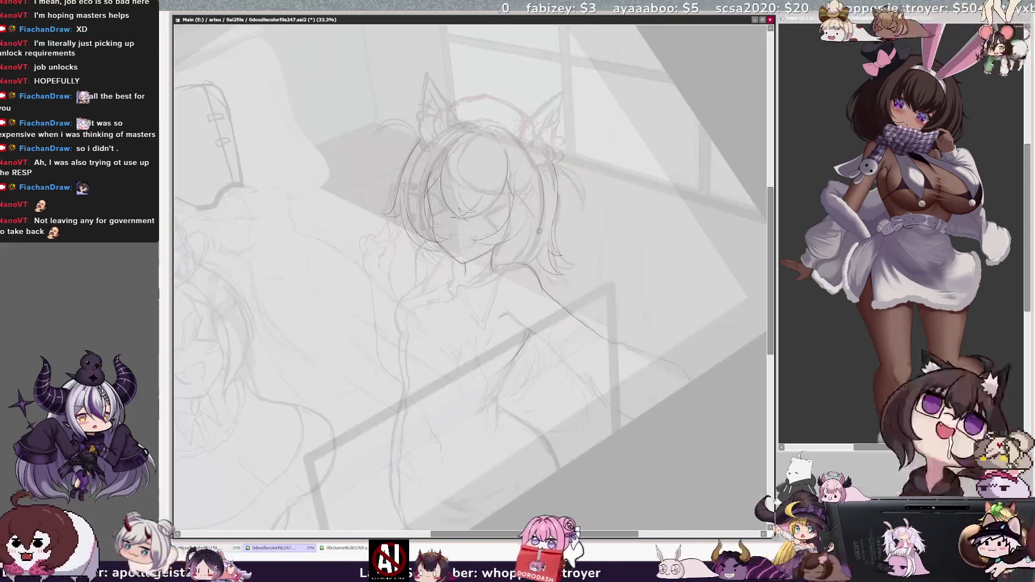
scroll(469, 226, "up", 4)
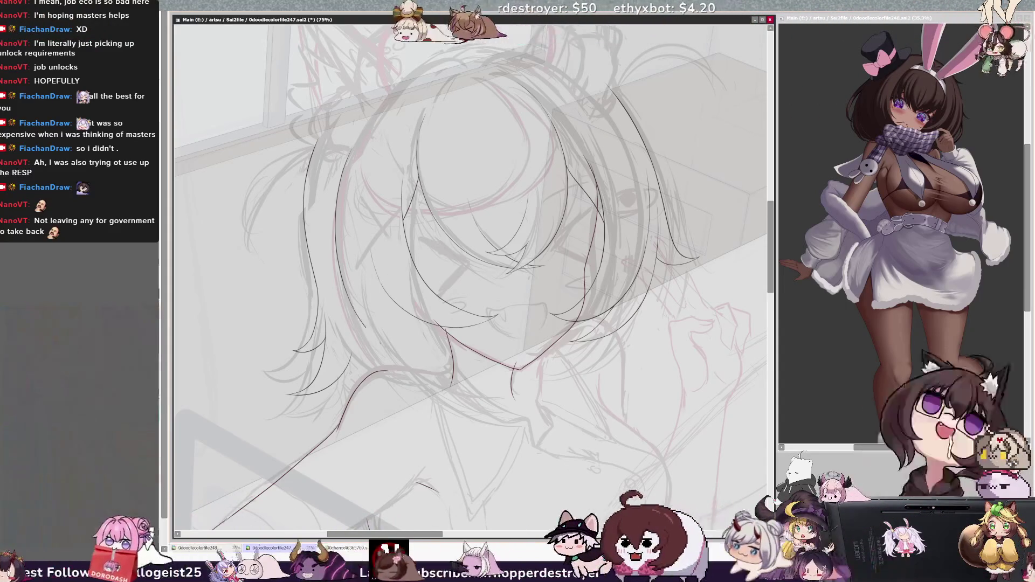
left_click_drag(365, 293, 477, 380)
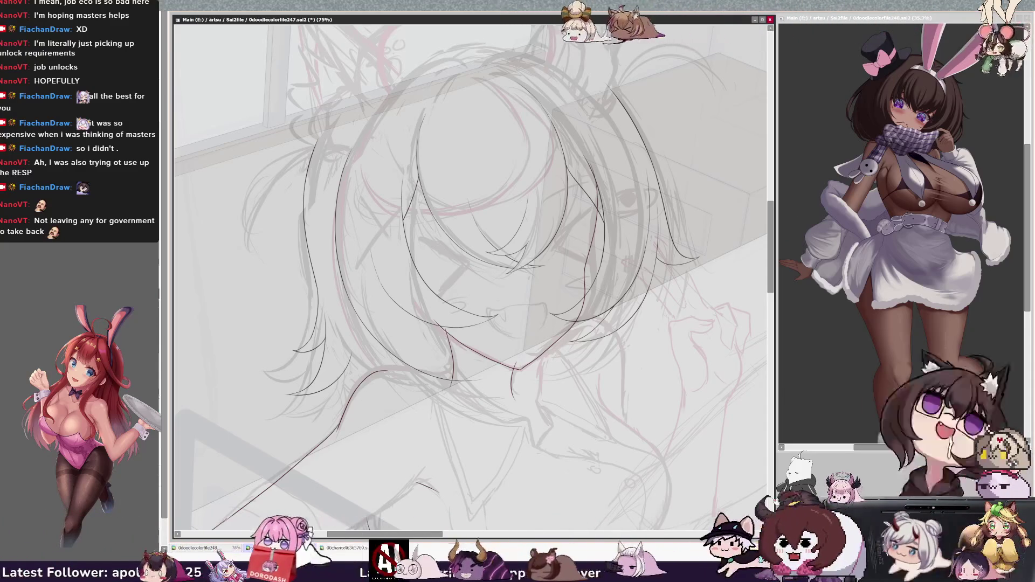
key("h")
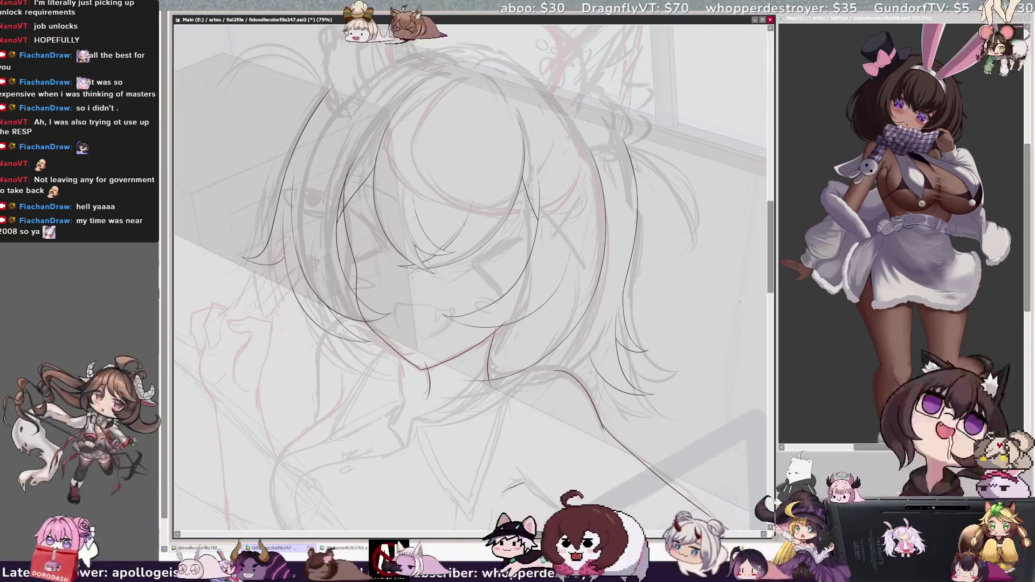
left_click_drag(771, 279, 774, 263)
- Undo the last hair stroke, zoom to 100% on the face, and rotate the canvas slightly
key("ctrl+z")
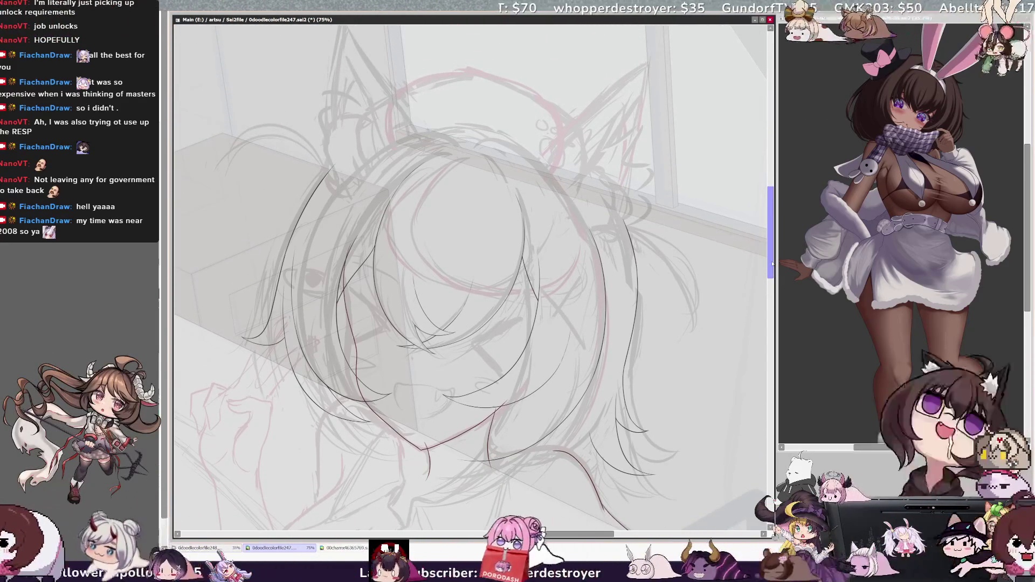
key("ctrl+z")
key("ctrl+y")
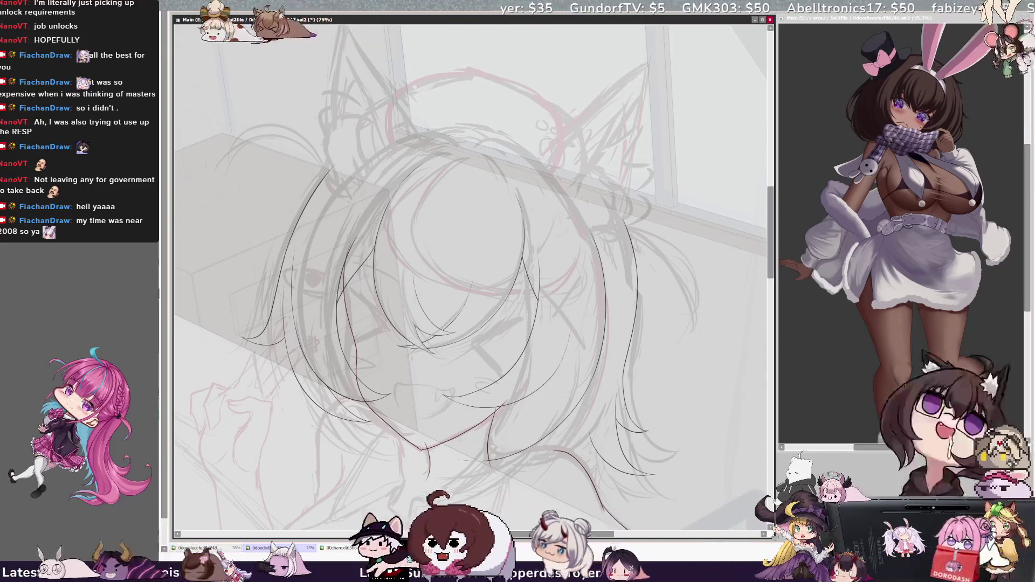
scroll(470, 278, "right", 1)
key("ctrl+plus")
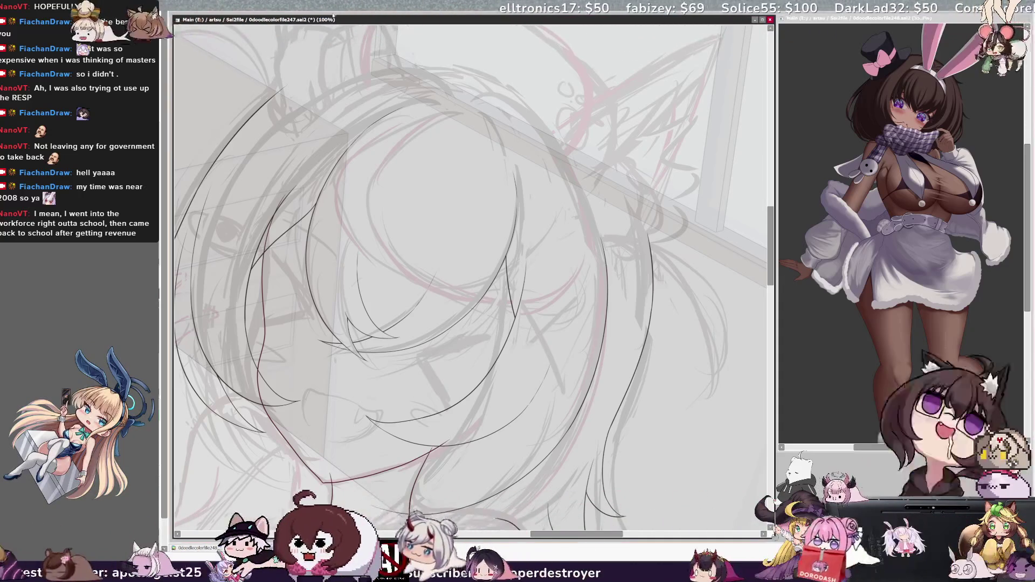
key("Delete")
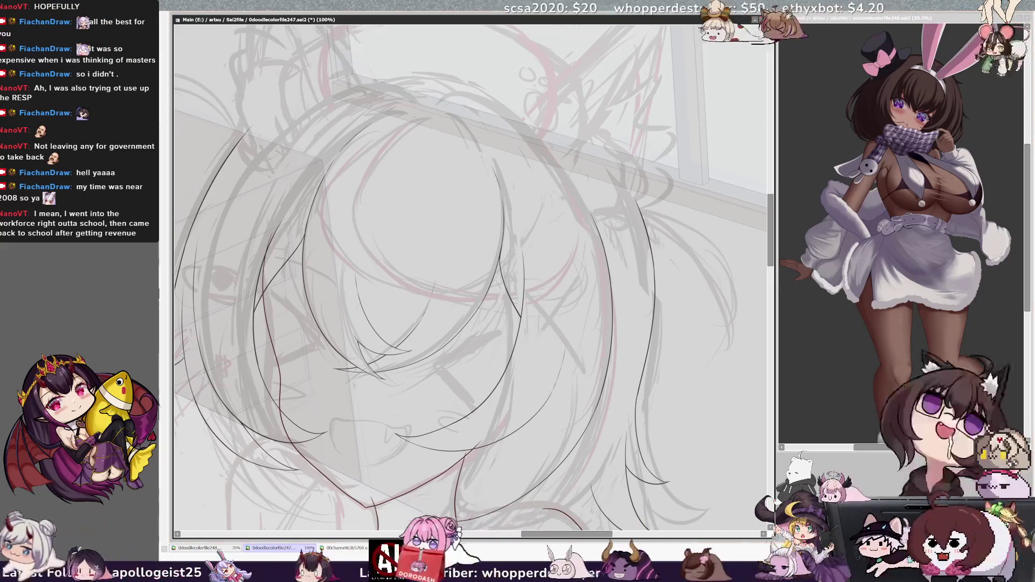
key("minus")
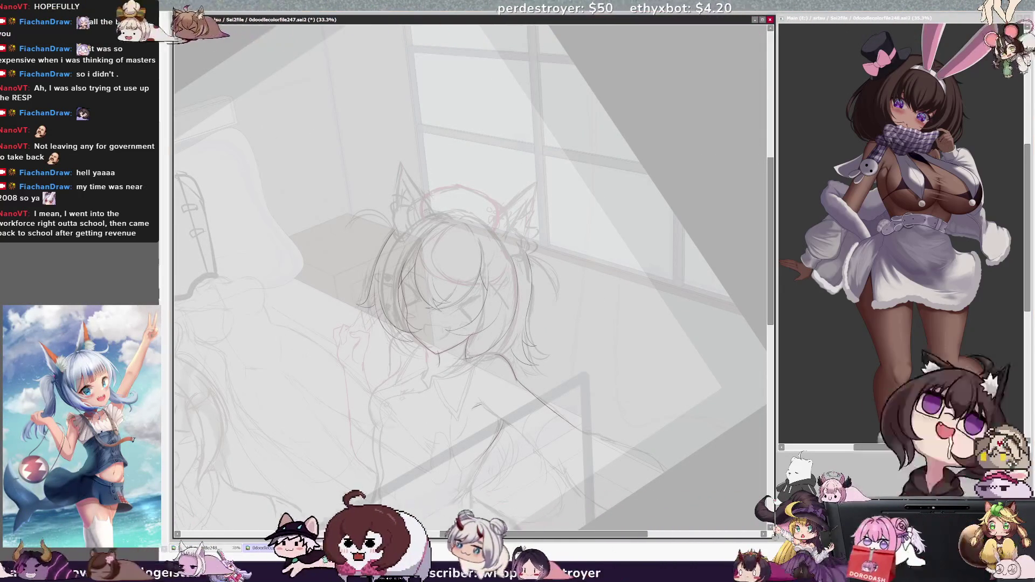
key("ctrl+s")
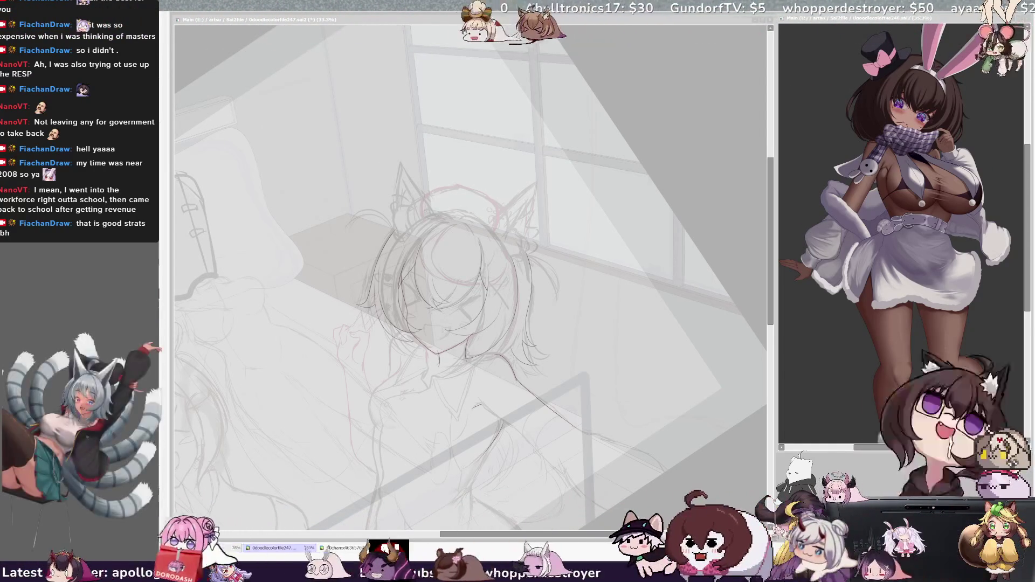
left_click(773, 236)
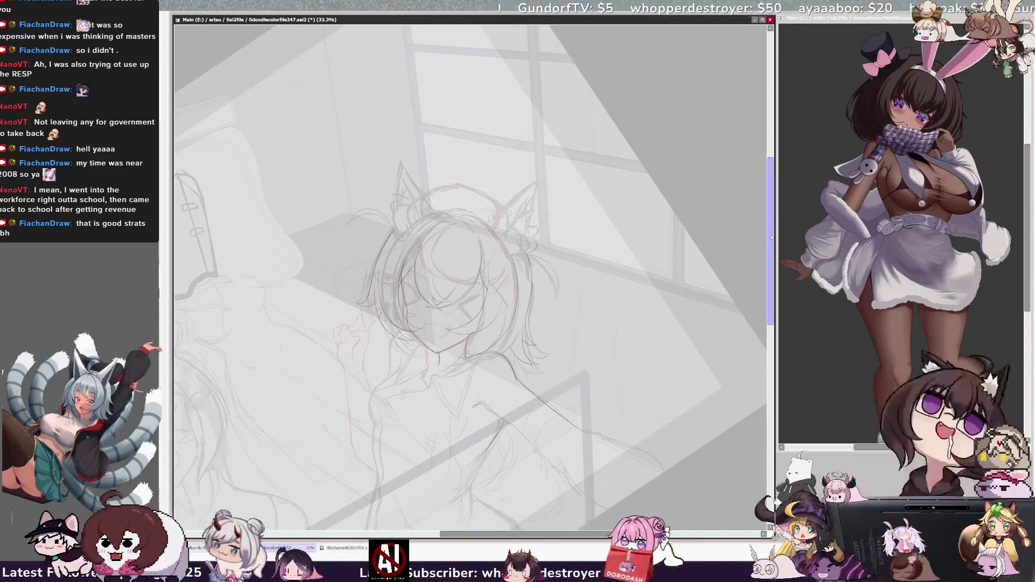
scroll(469, 278, "down", 1)
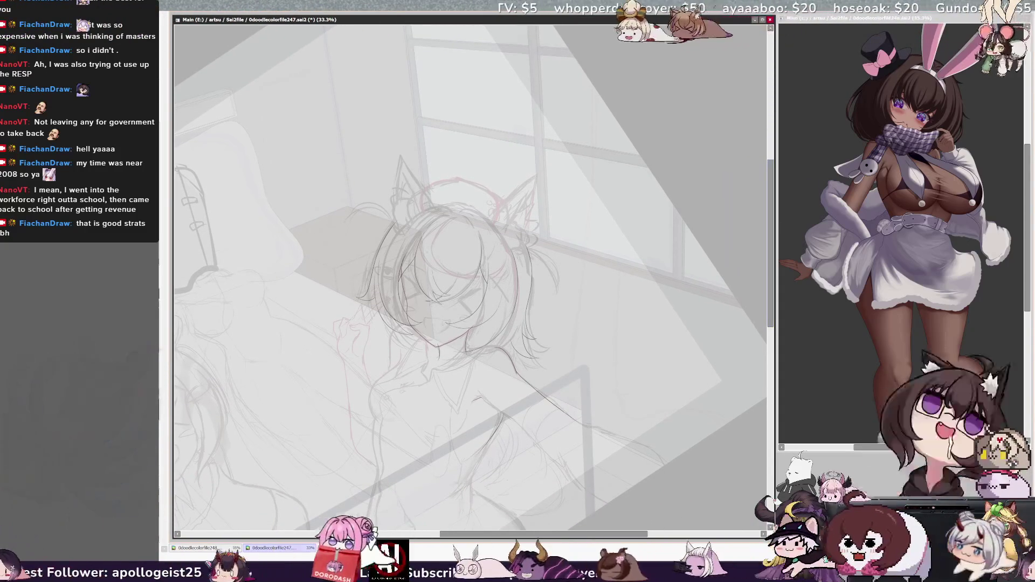
key("ctrl+plus")
key("ctrl+plus")
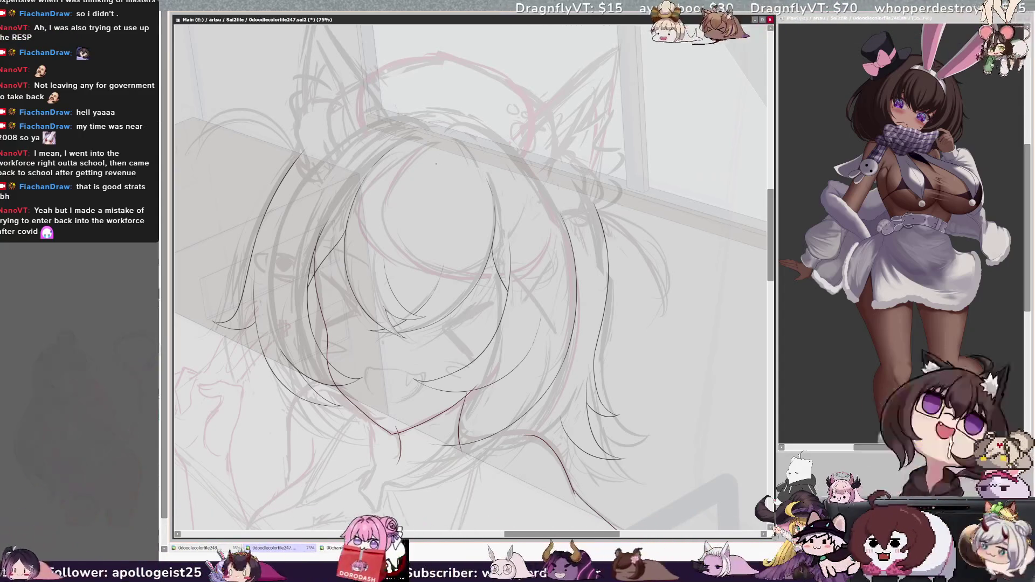
- Zoom out a step to see more of the girl's head and refocus the drawing window
key("ctrl+minus")
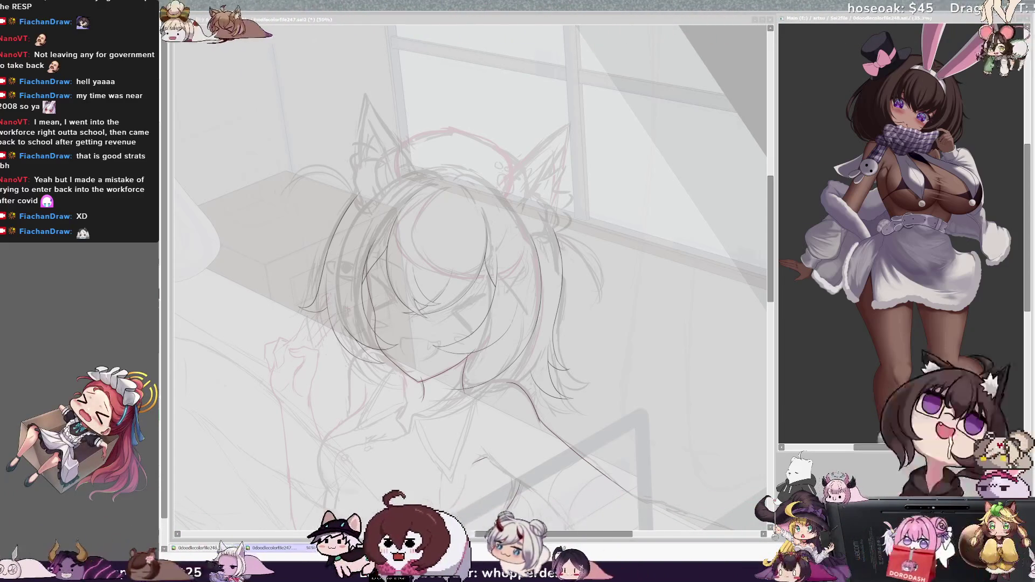
key("alt+Tab")
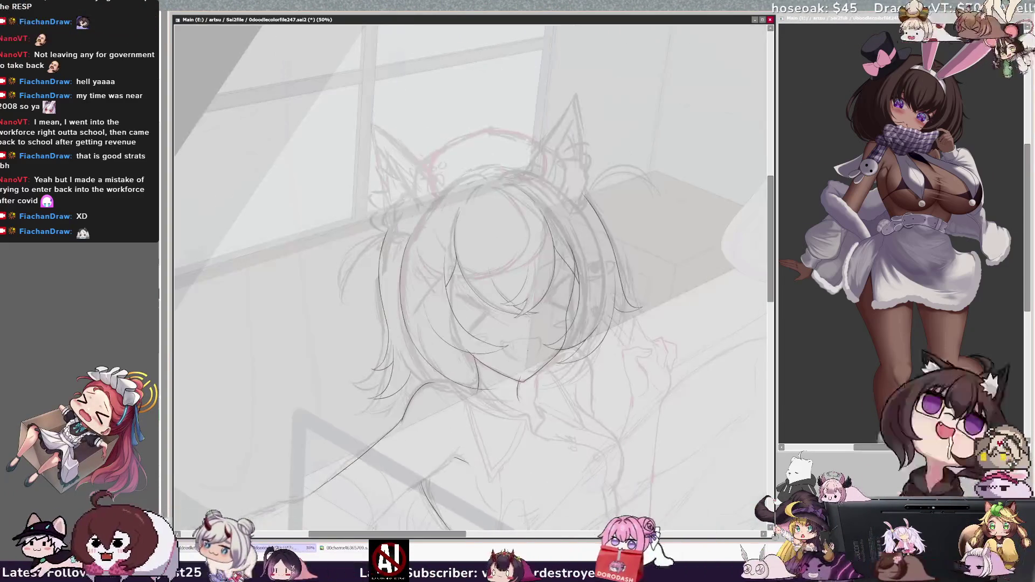
- Zoom in and replace the upper head outline with a freshly drawn stroke
scroll(470, 278, "up", 2)
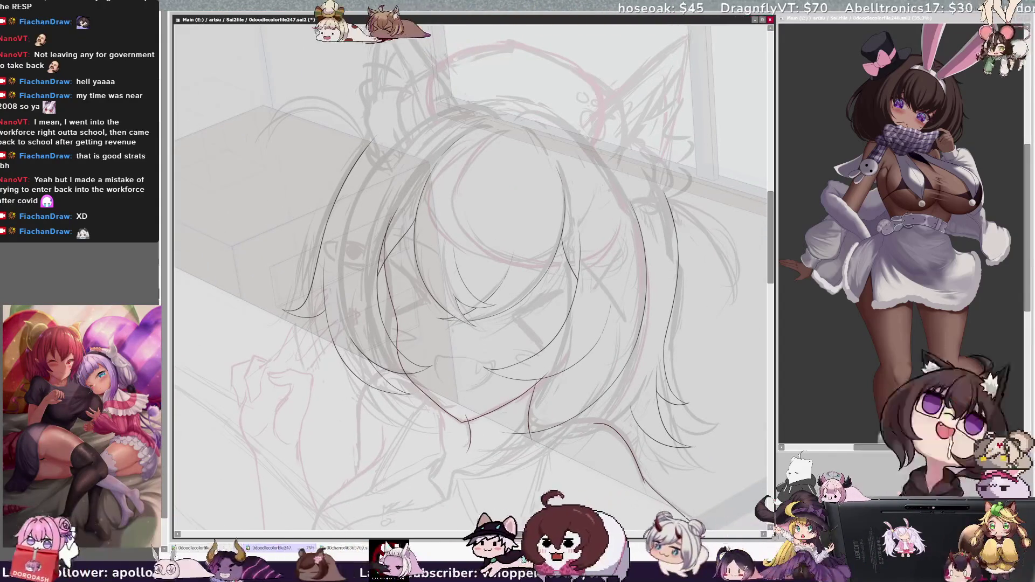
scroll(471, 278, "up", 1)
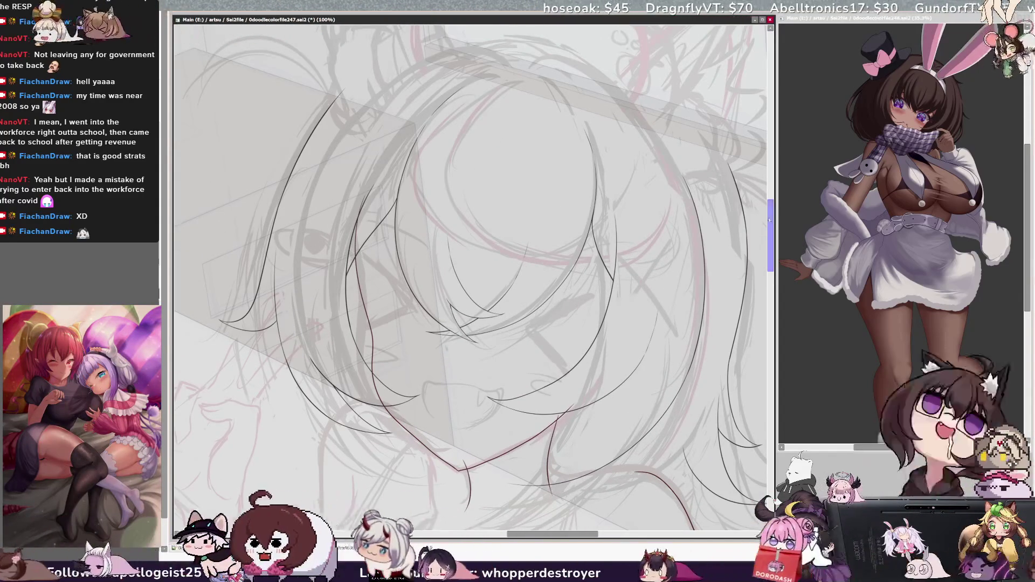
scroll(471, 278, "up", 1)
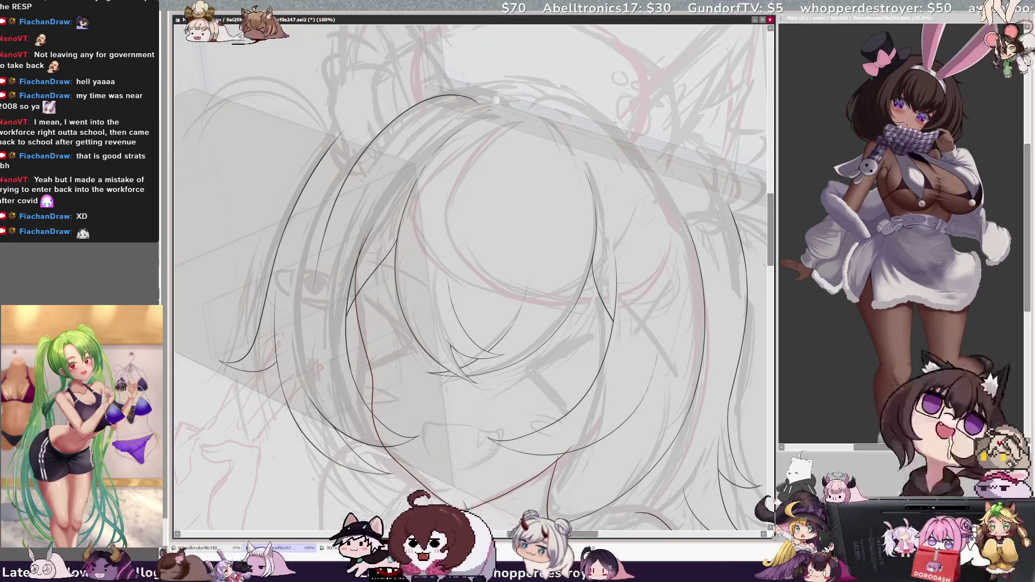
key("ctrl+z")
left_click_drag(505, 103, 376, 141)
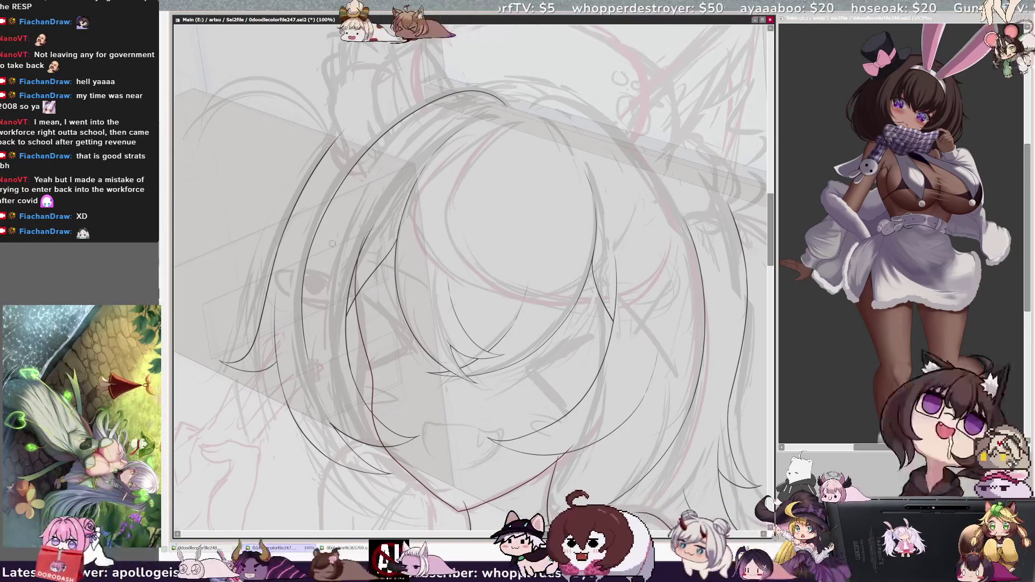
- Rotate the canvas clockwise, erase a hair strand's lower end, and draw a new strand downward
key("End")
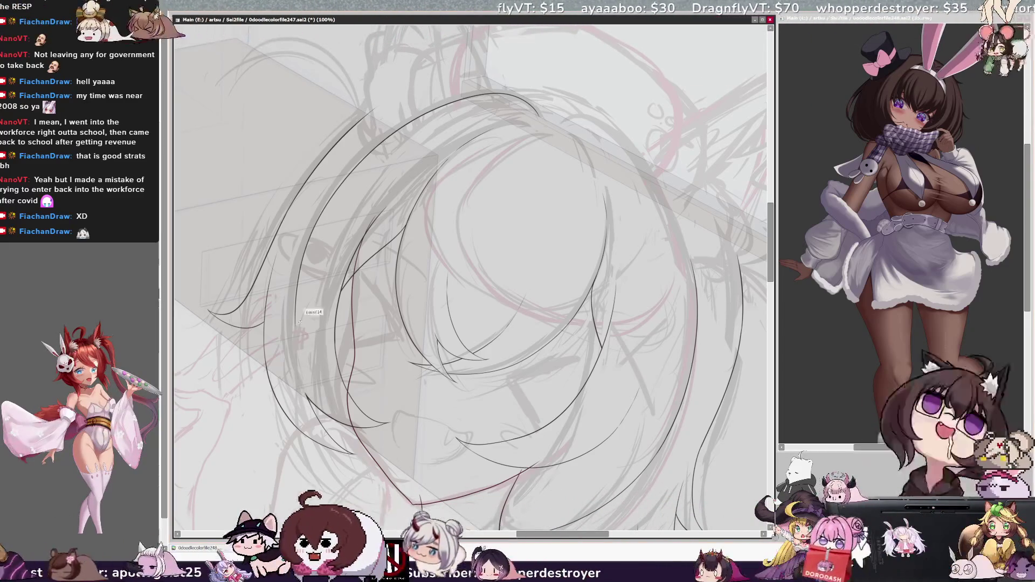
left_click_drag(293, 311, 297, 279)
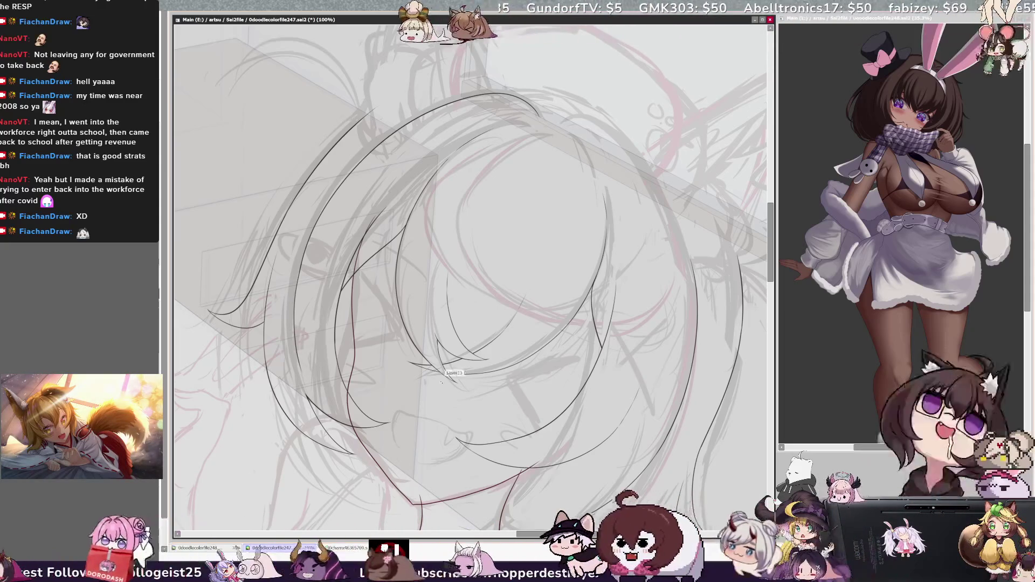
left_click_drag(301, 264, 294, 351)
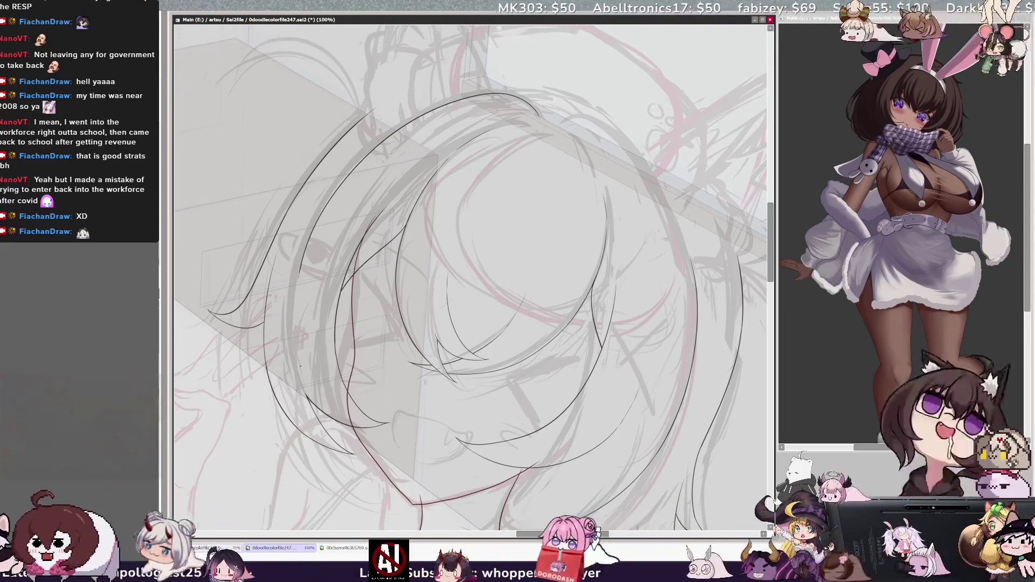
left_click_drag(525, 534, 511, 534)
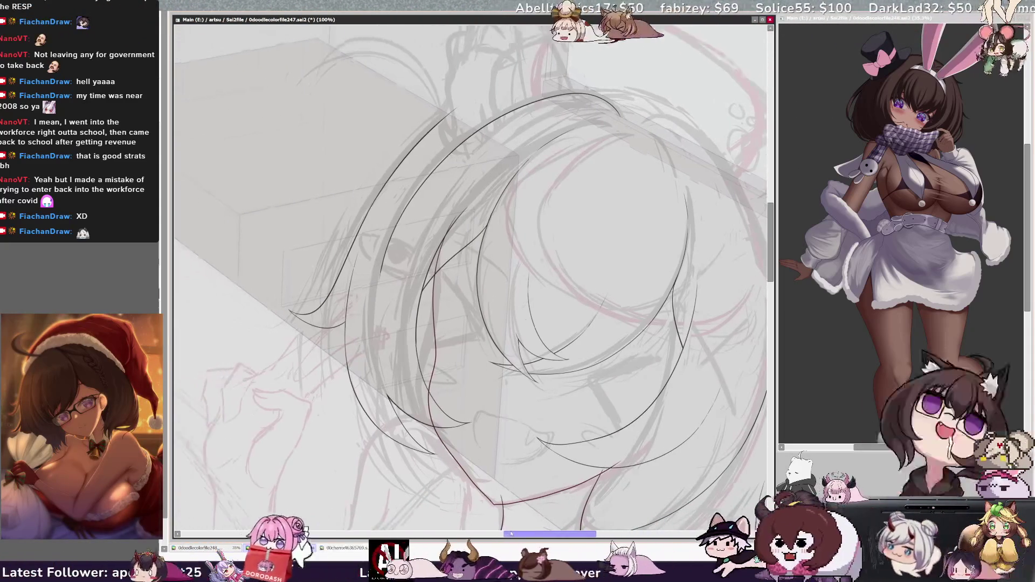
key("ctrl+plus")
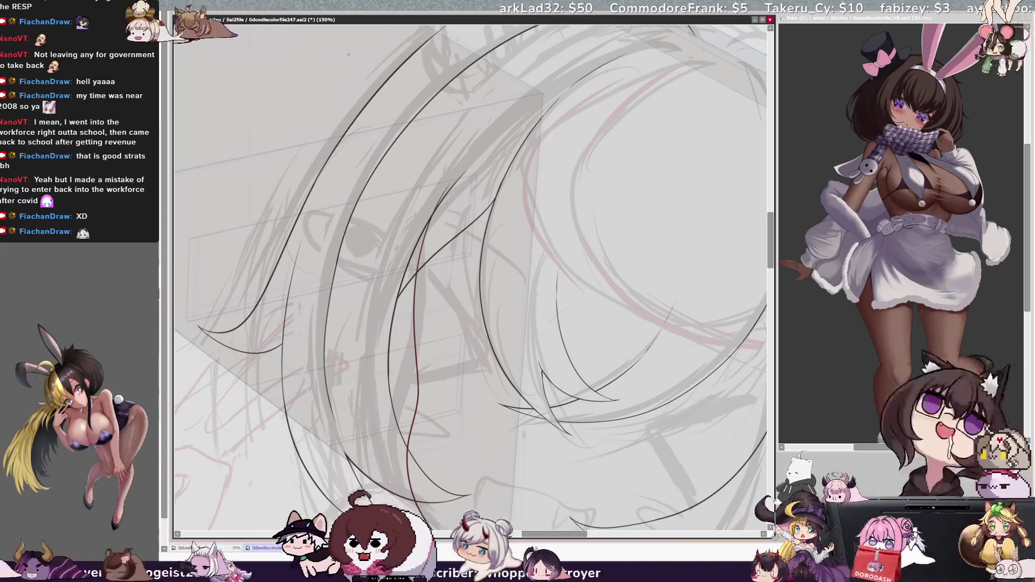
key("Page_Down")
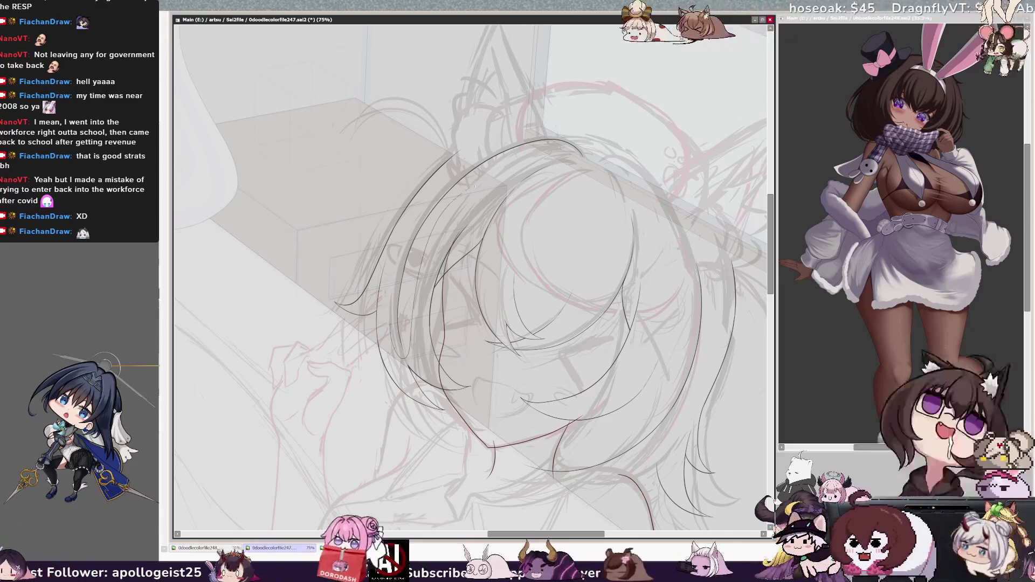
- Lasso the hair lines and rotate them slightly, then check the head mirrored
mouse_move(588, 134)
left_mouse_down()
mouse_move(466, 157)
mouse_move(396, 286)
mouse_move(410, 356)
left_mouse_up()
key("ctrl+t")
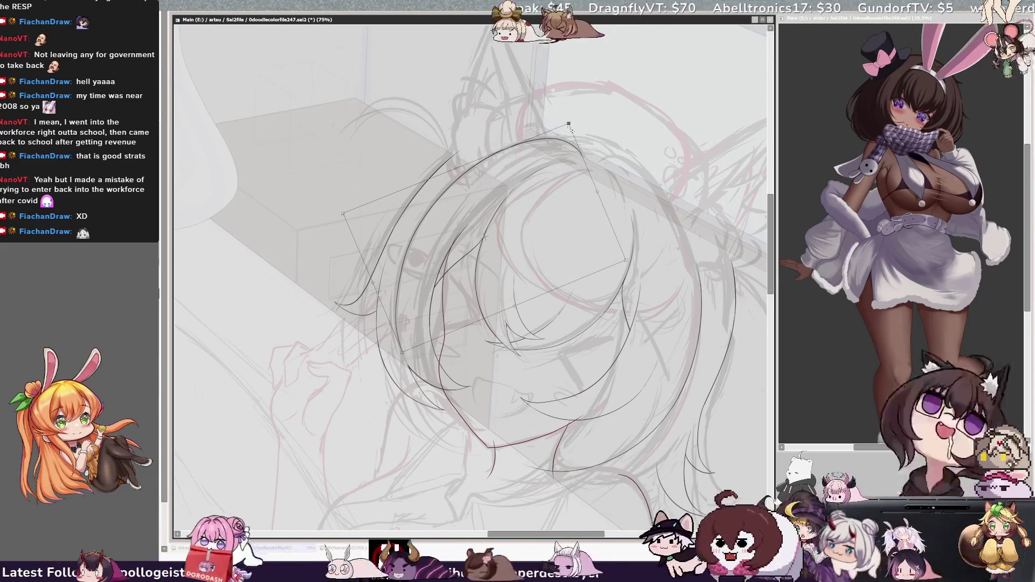
key("Return")
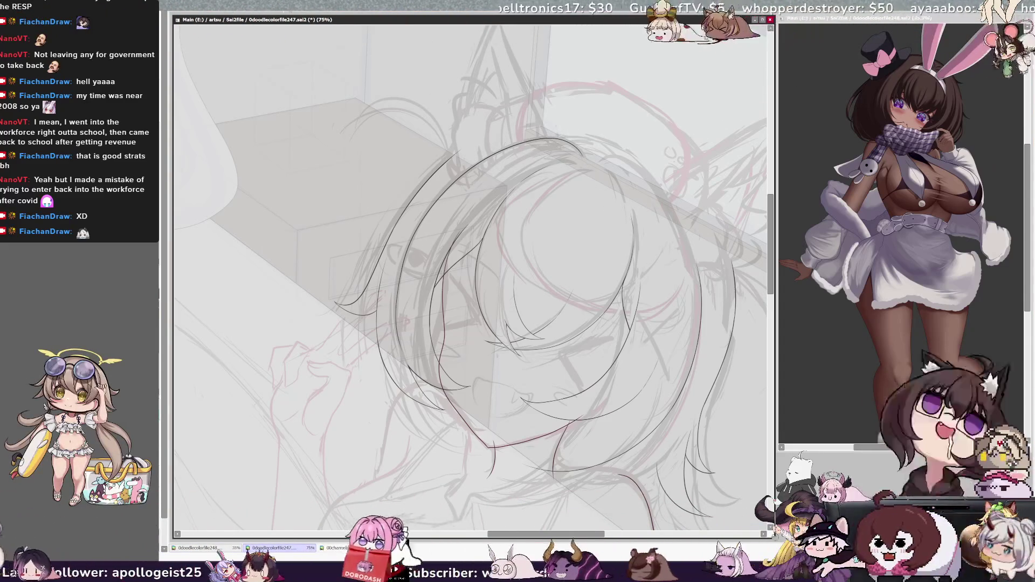
key("ctrl+plus")
key("ctrl+plus")
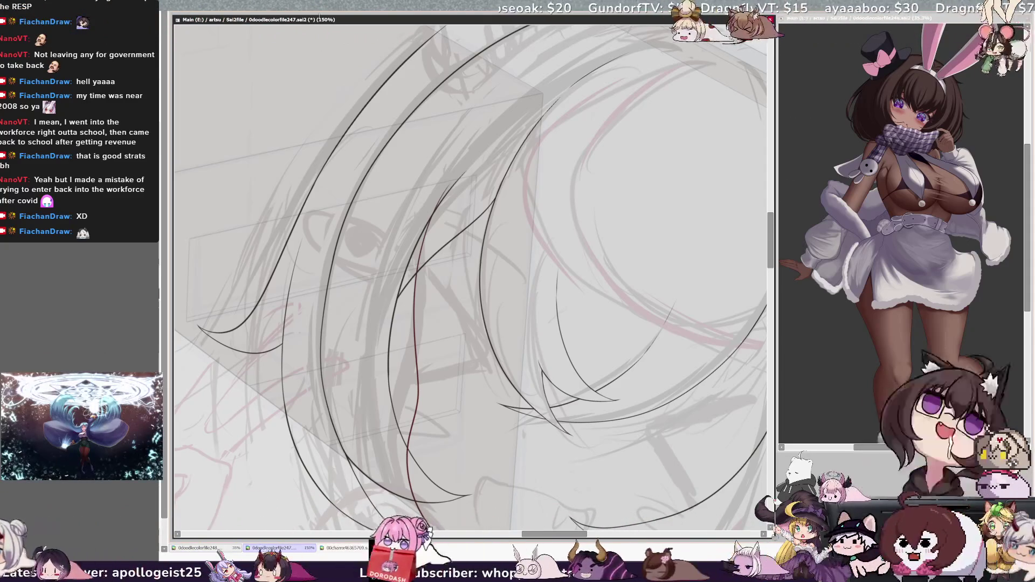
key("ctrl+minus")
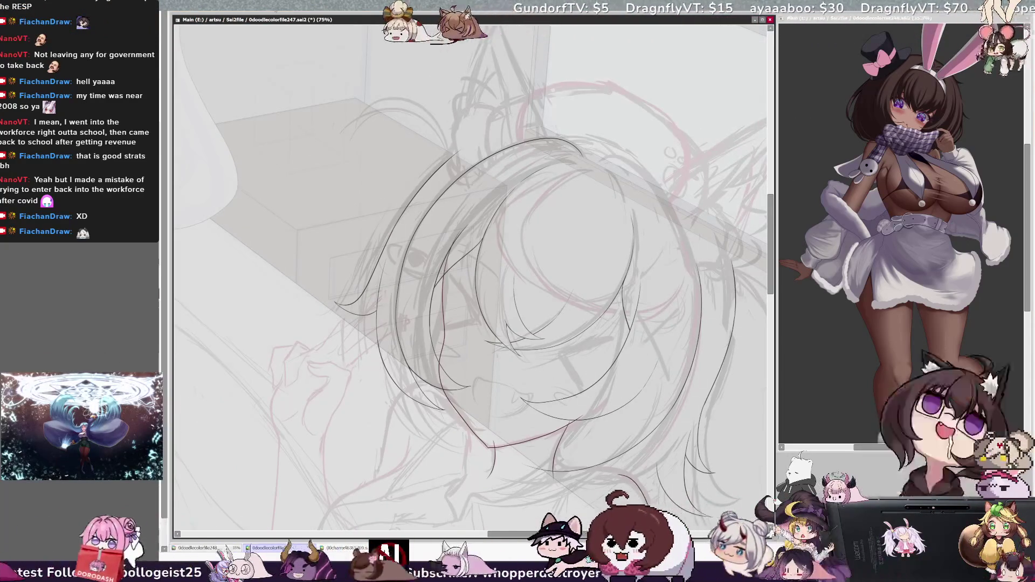
key("h")
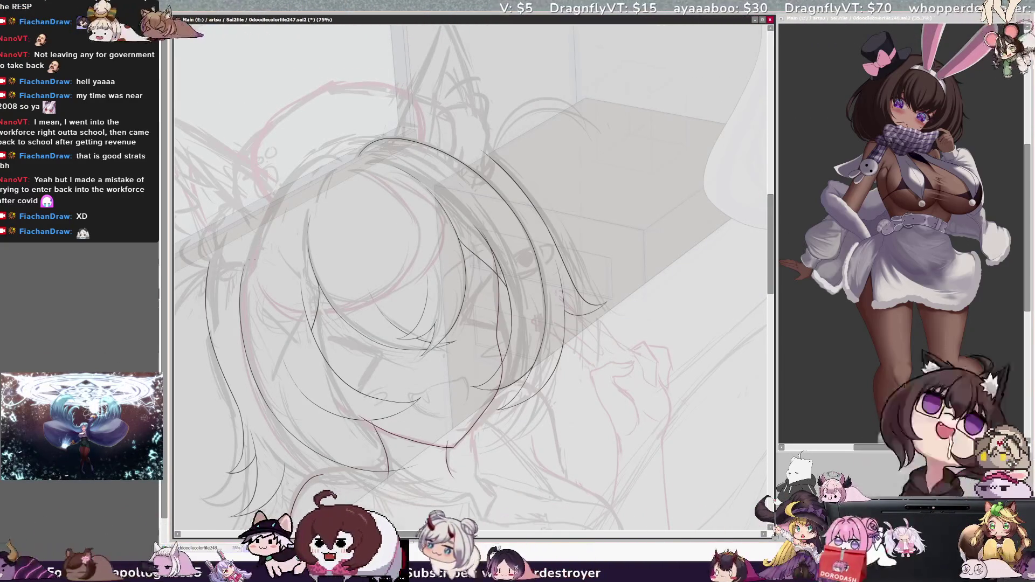
- Add two curved hair lines beside the face, rotating the view, then zoom out to 25%
left_click_drag(342, 160, 294, 175)
key("End")
key("End")
key("End")
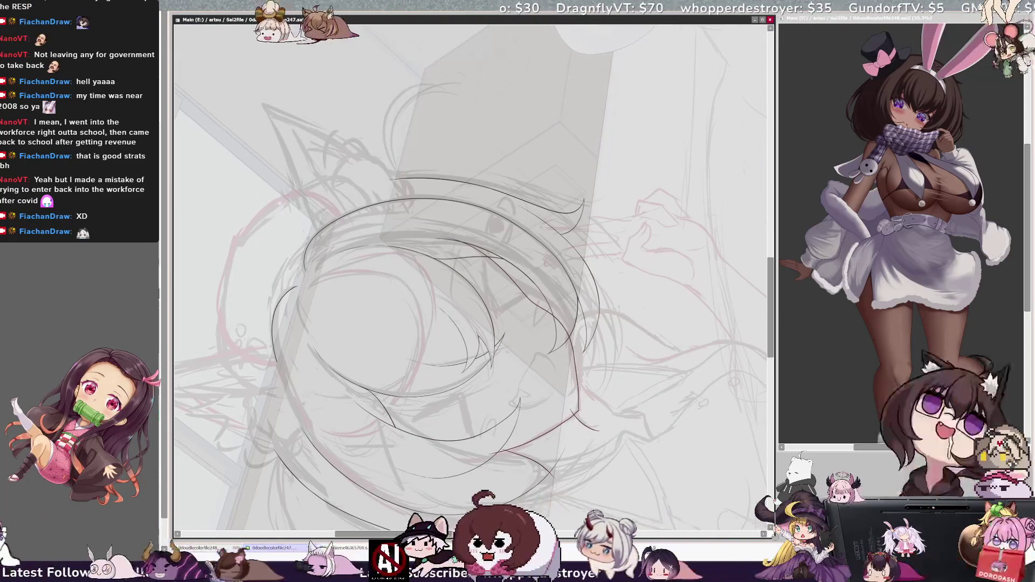
left_click_drag(298, 287, 274, 339)
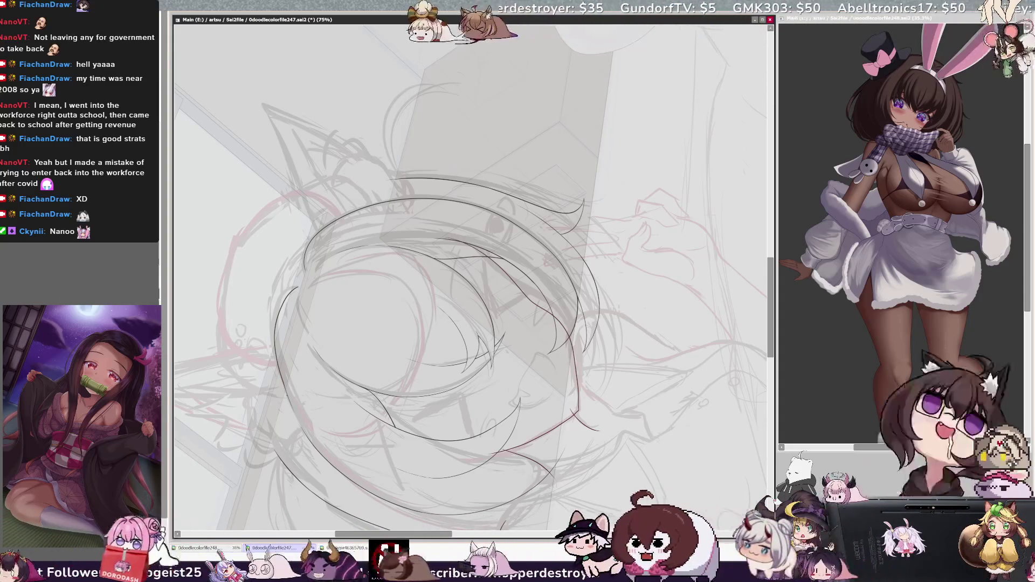
key("End")
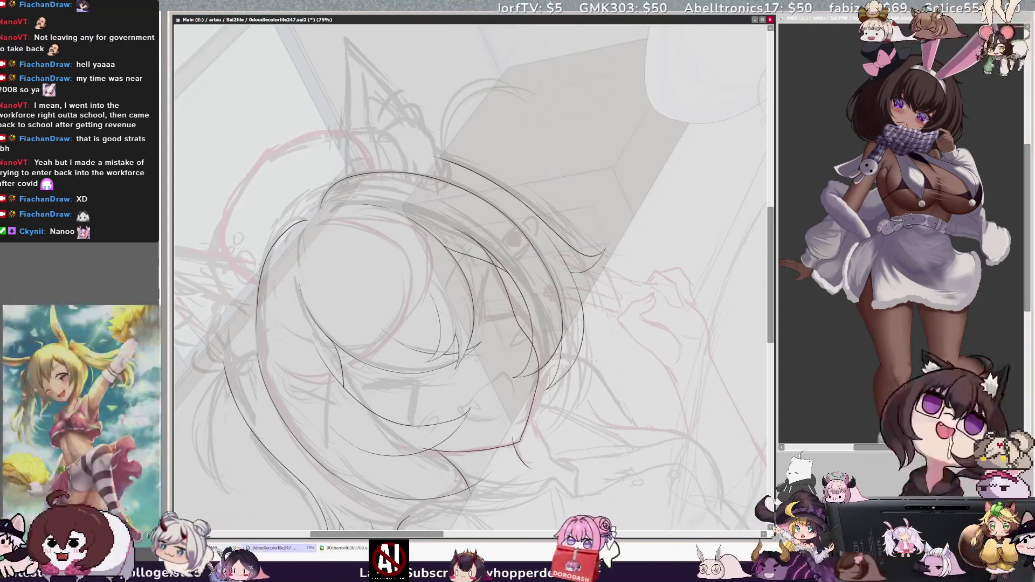
key("minus")
key("minus")
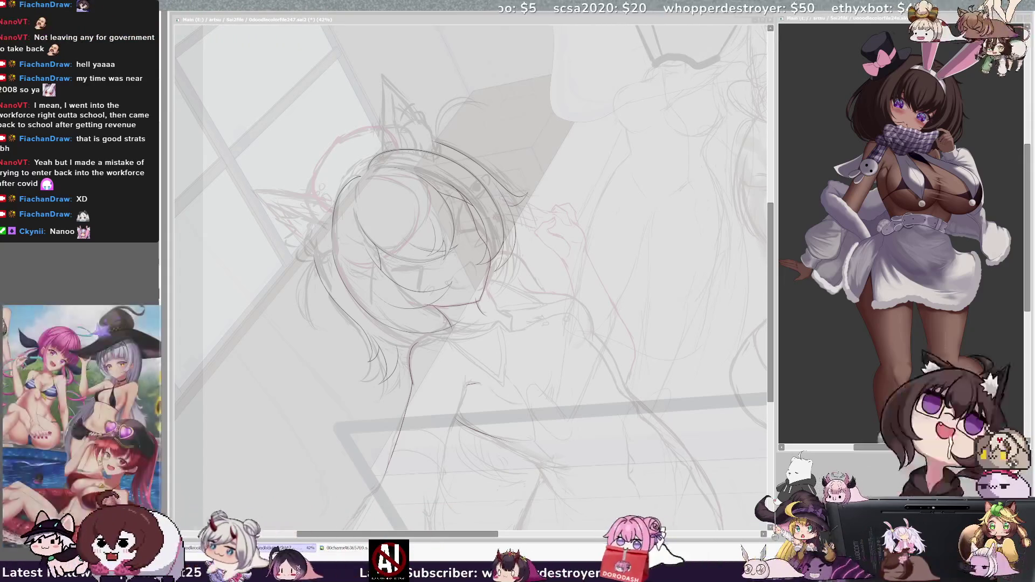
scroll(469, 278, "down", 5)
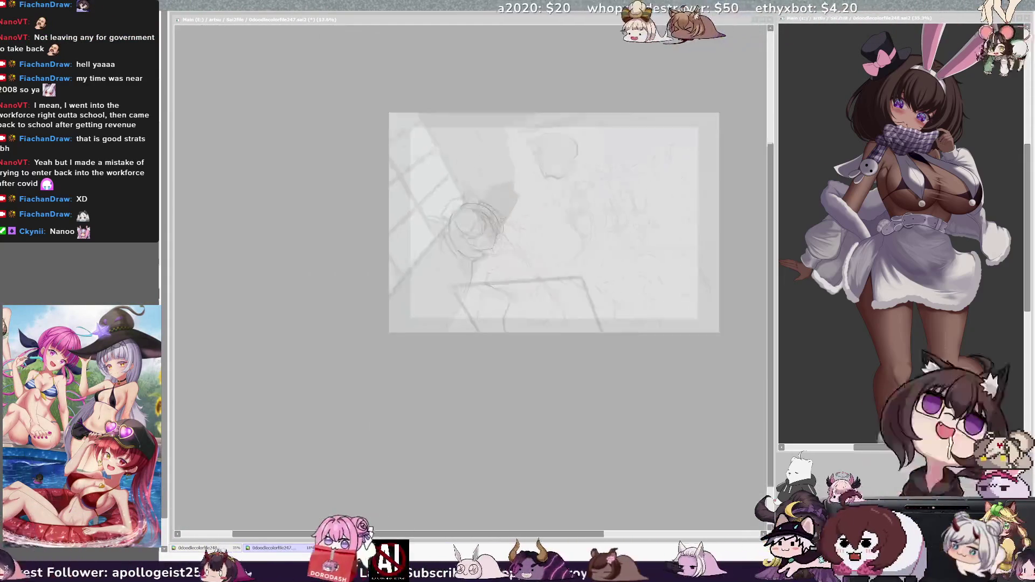
- Tilt the canvas clockwise and zoom in to 50% on the girl's head and torso
scroll(469, 278, "up", 3)
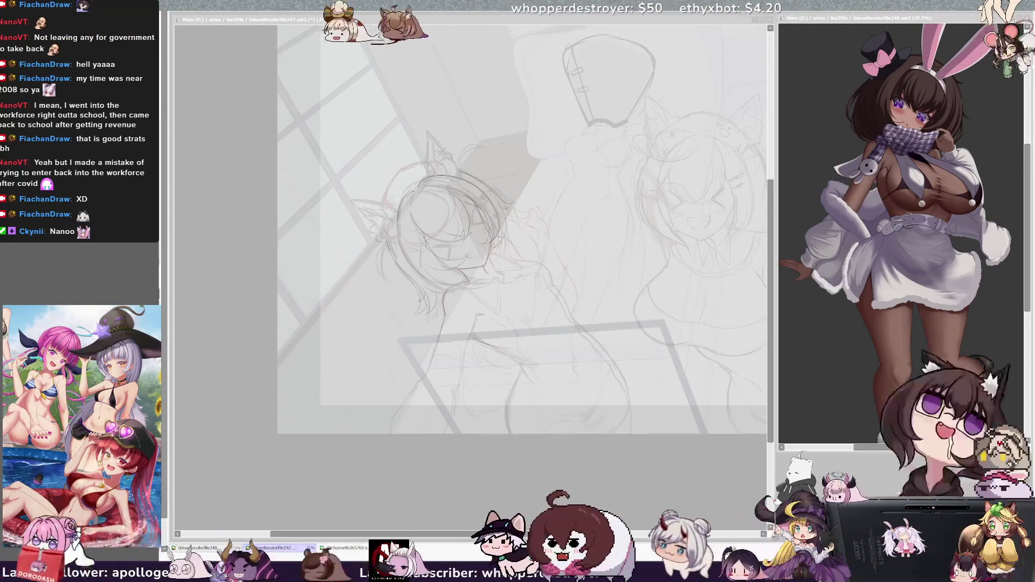
key("End")
key("End")
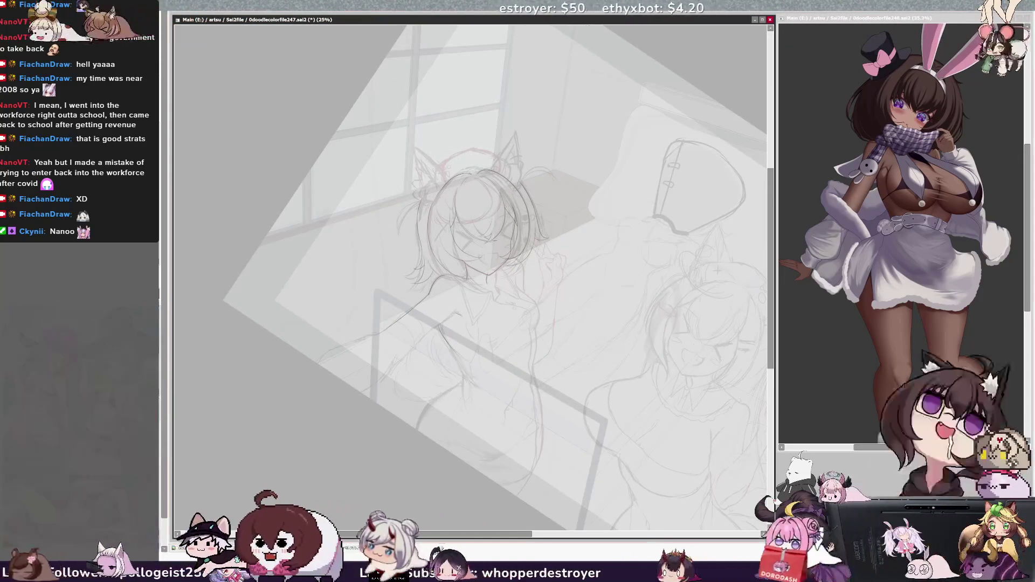
scroll(469, 278, "up", 2)
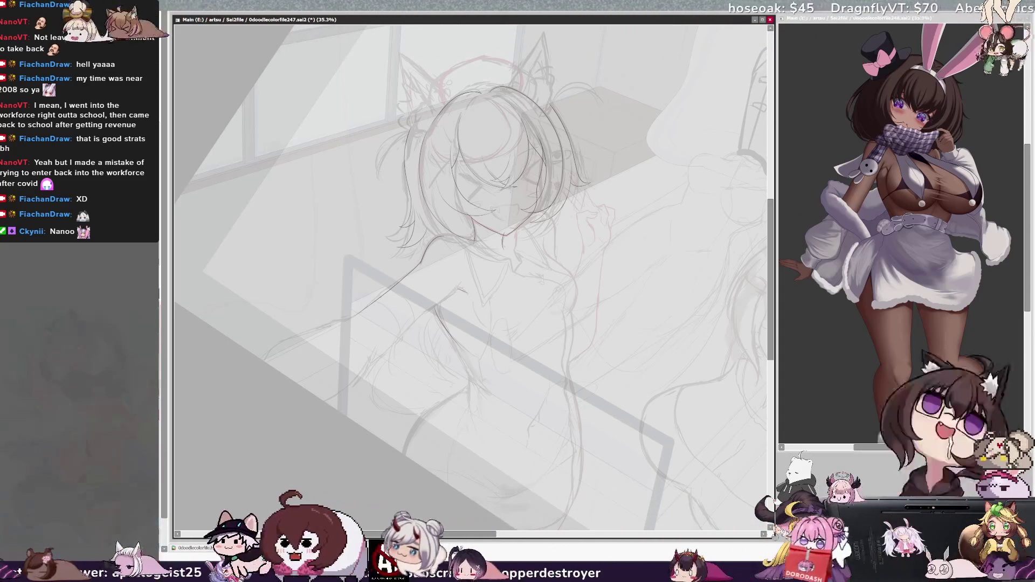
key("ctrl+plus")
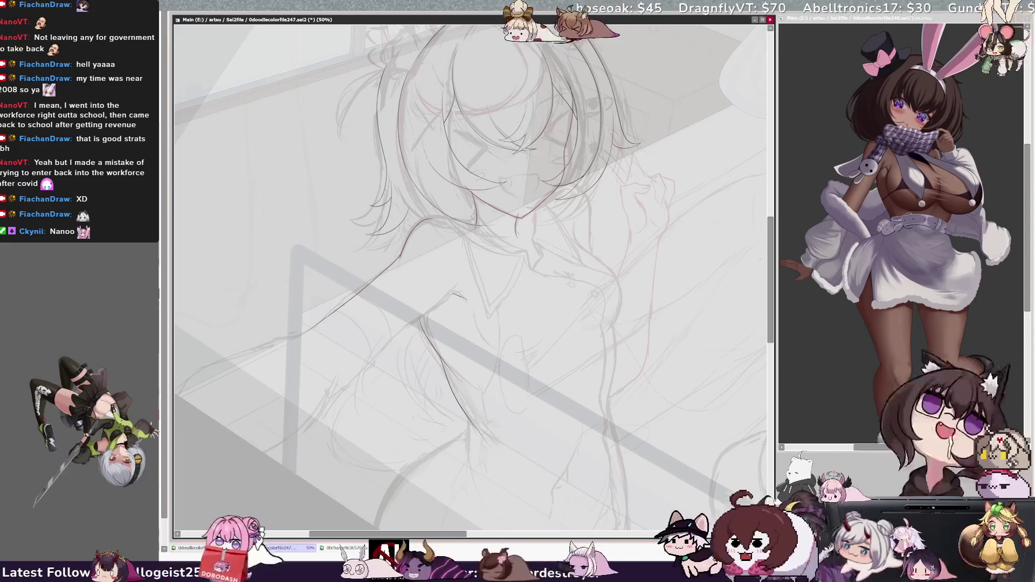
- Flip the view back and forth to check the waist-and-hip line, then zoom out
scroll(470, 269, "down", 2)
key("h")
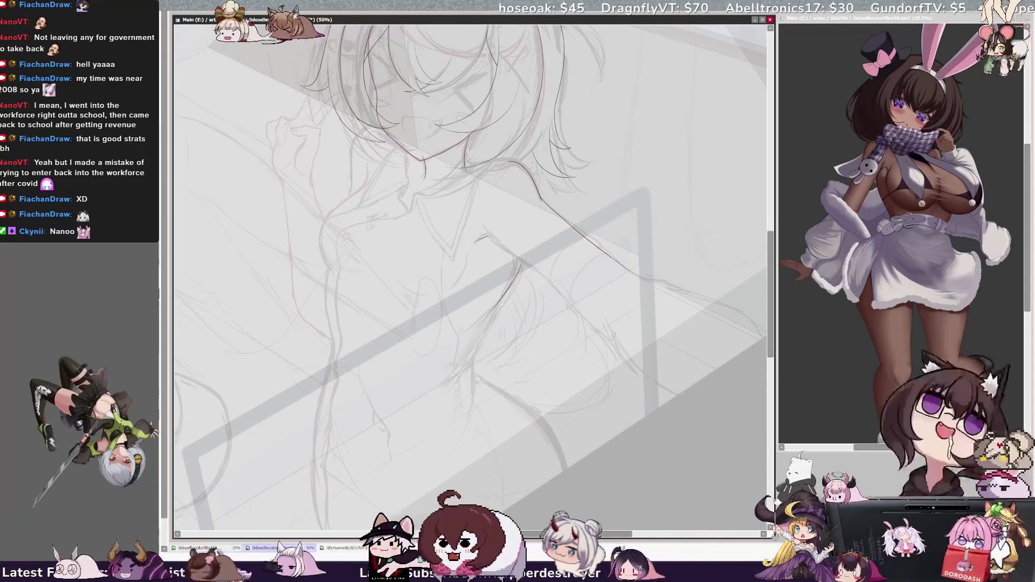
key("h")
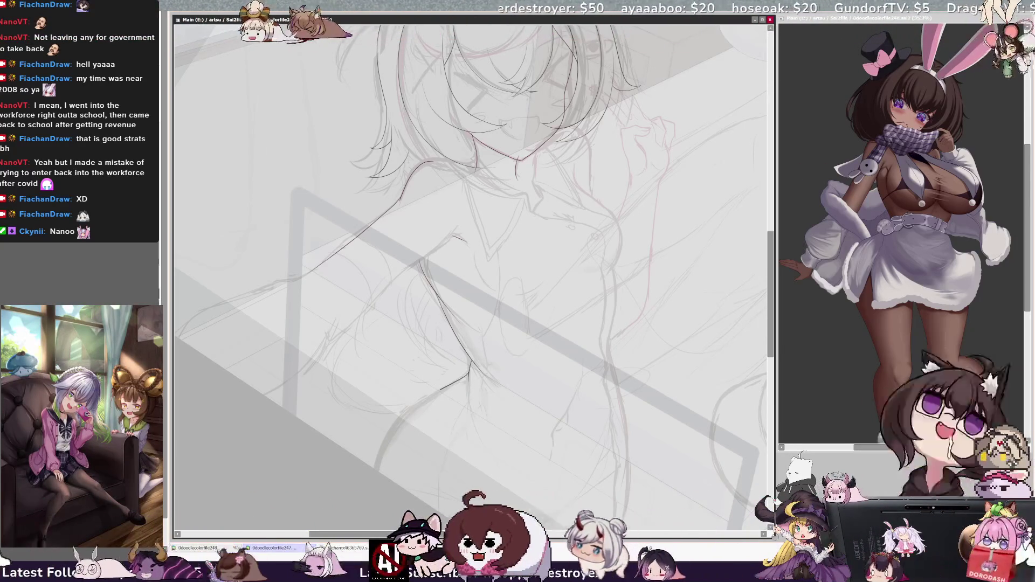
key("h")
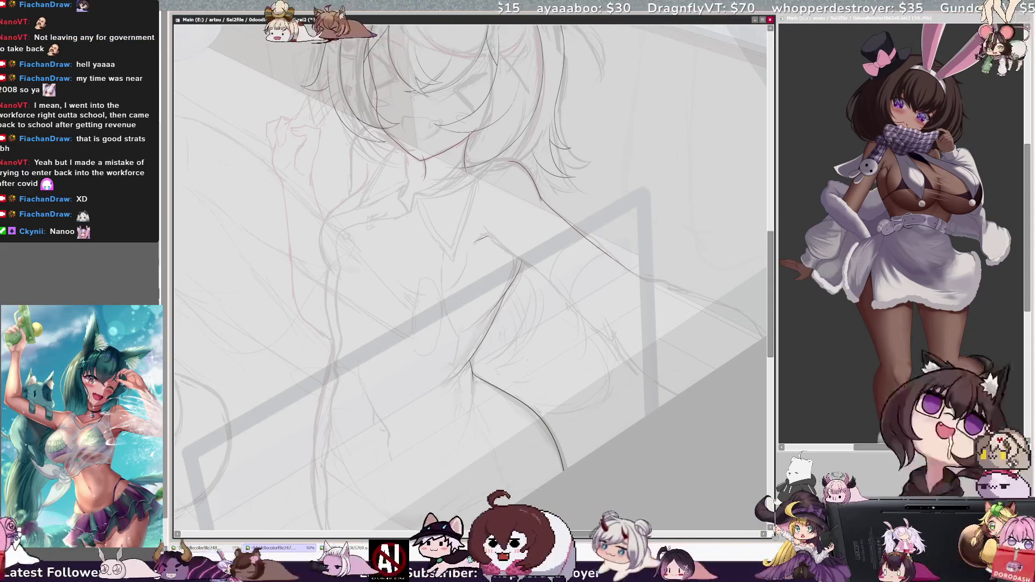
key("h")
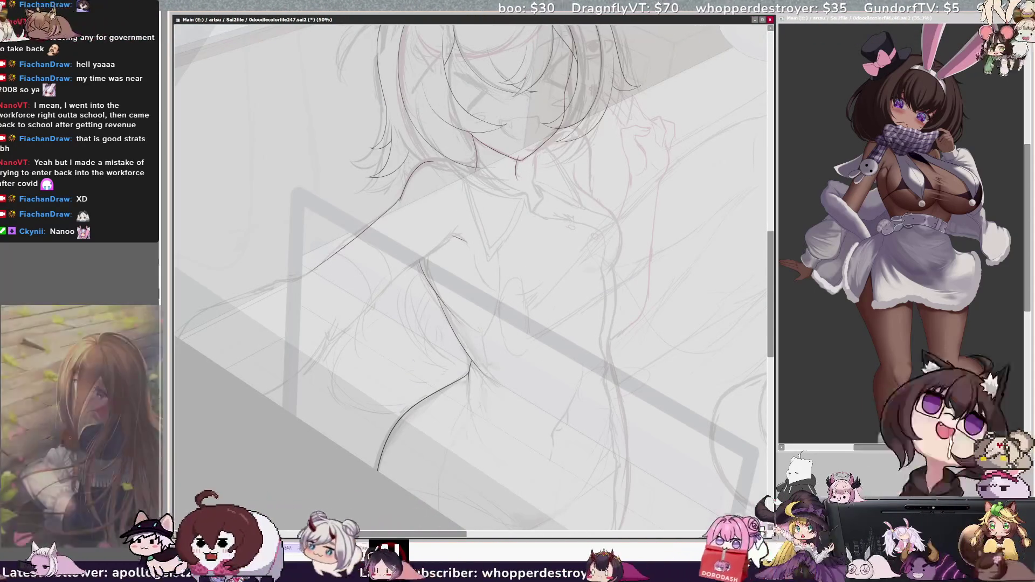
key("h")
key("minus")
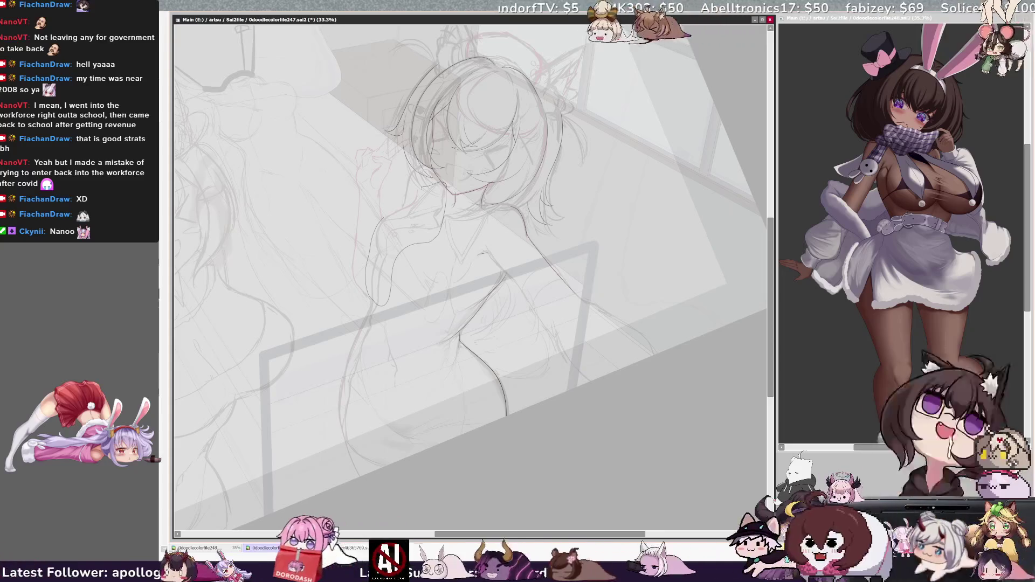
- Slightly reshape the lassoed patch near the chest with a free transform
key("ctrl+t")
left_click_drag(336, 219, 333, 222)
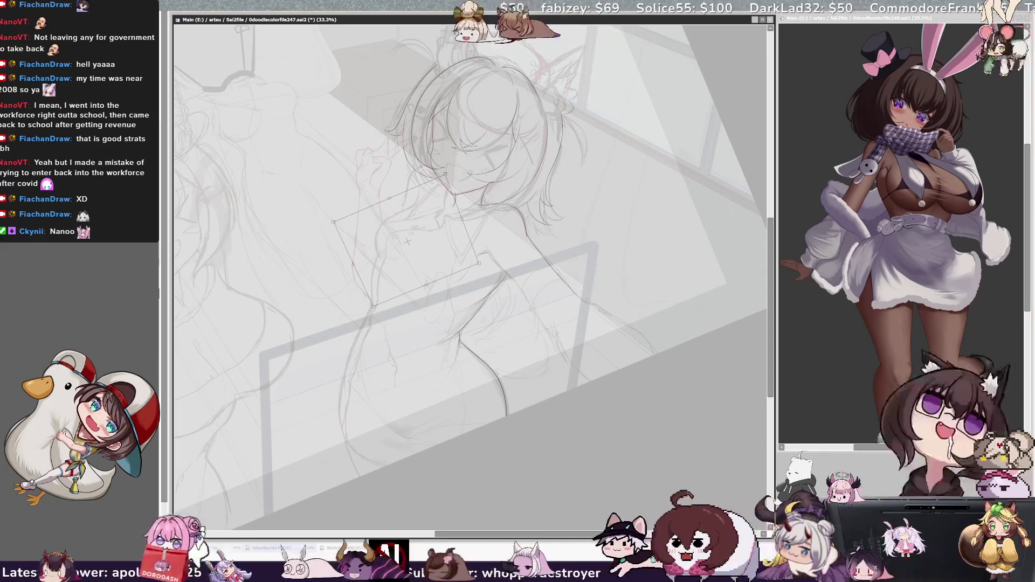
key("Return")
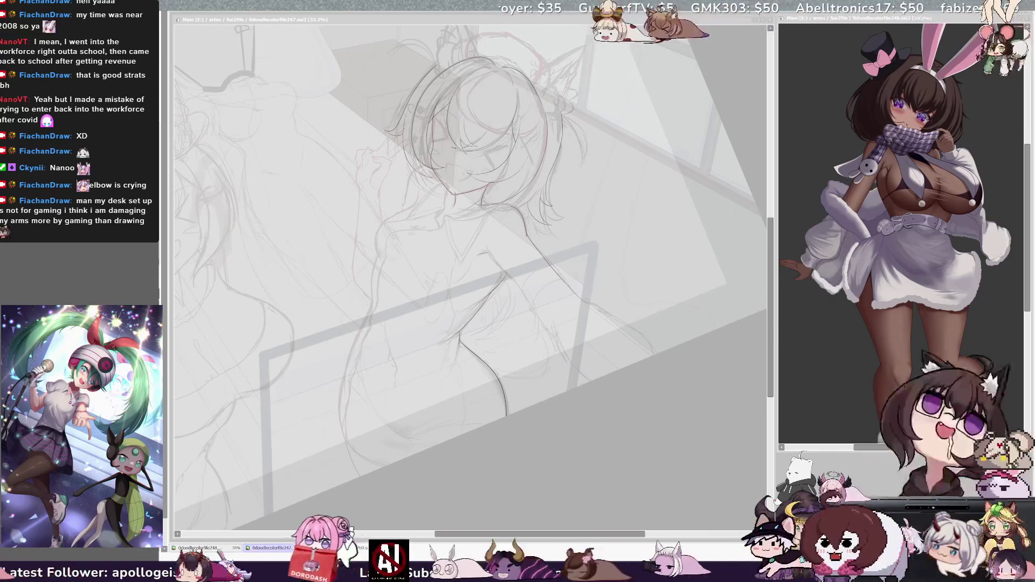
- Refocus the drawing window and rotate the canvas slightly counterclockwise
key("alt+Tab")
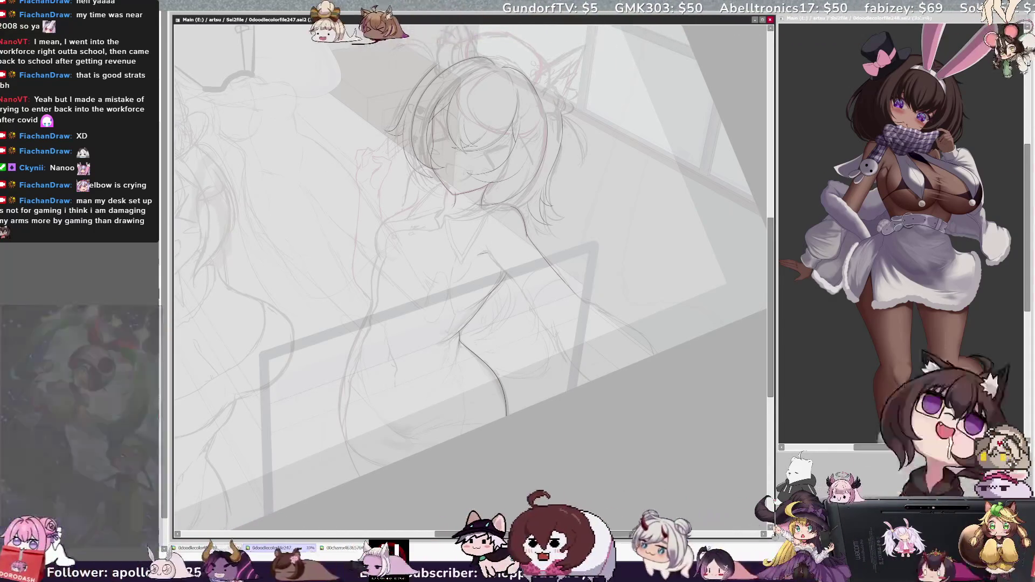
key("Delete")
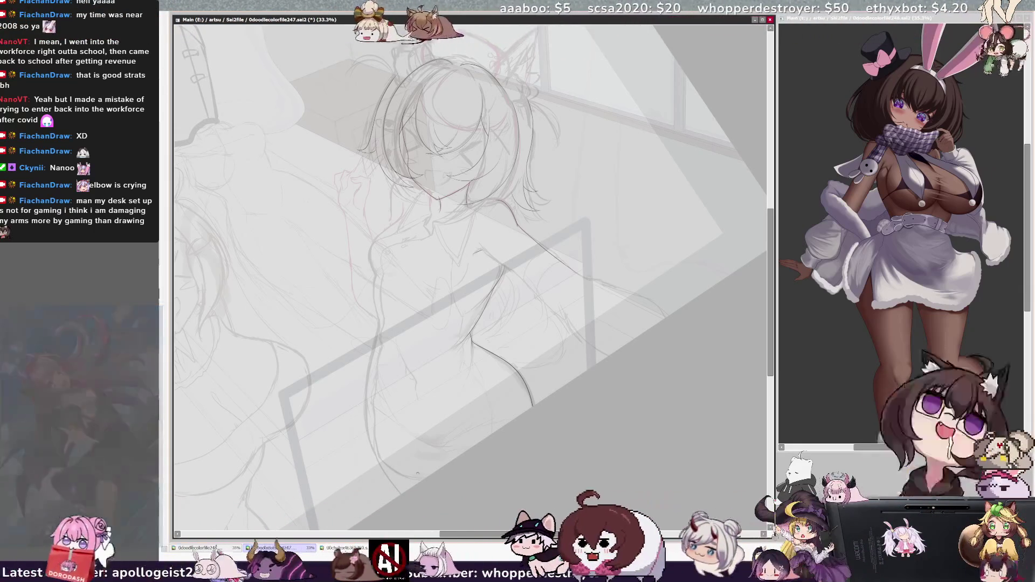
- Add two short strokes extending the body contour, then mirror the view to check it
left_click_drag(392, 466, 410, 477)
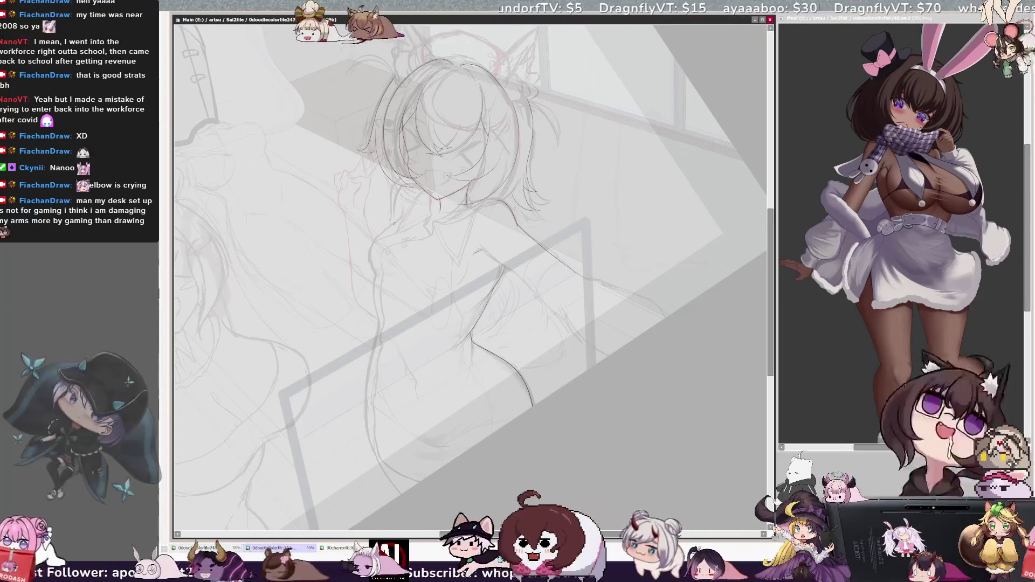
left_click_drag(471, 336, 485, 346)
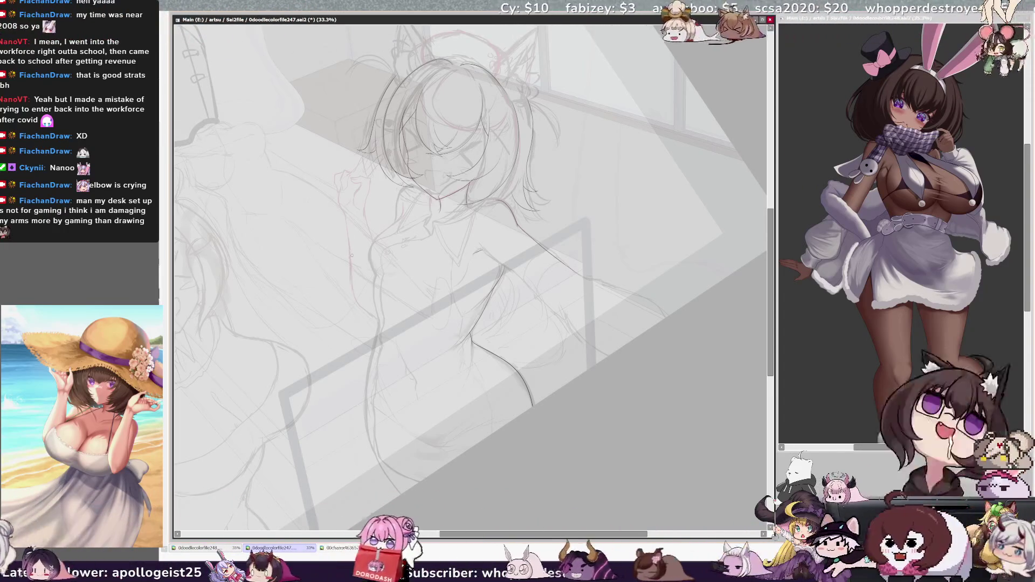
key("h")
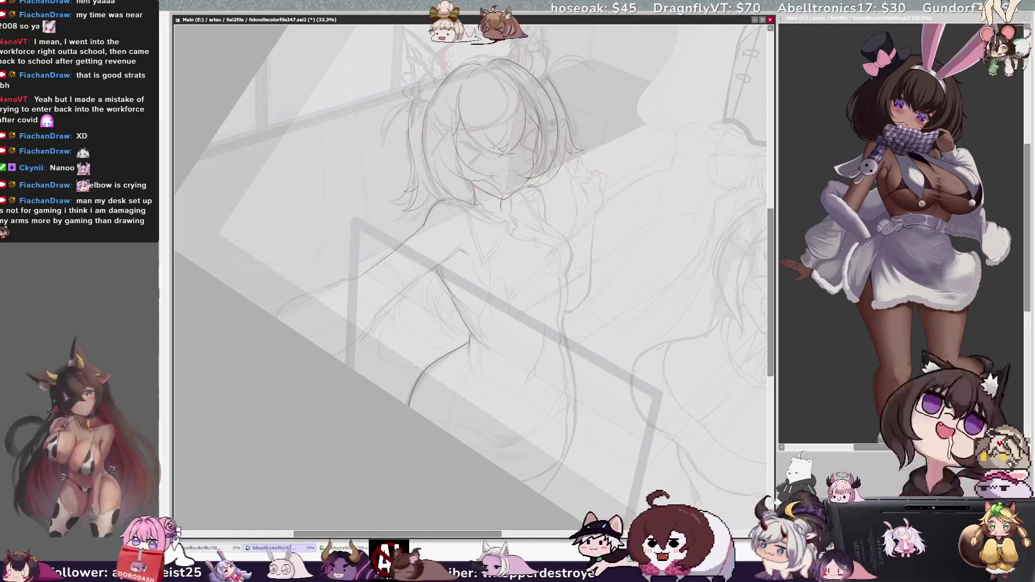
- Pencil short vertical strokes down the girl's torso over the rough sketch, rotating the canvas as needed
key("Delete")
key("Delete")
key("Delete")
left_click_drag(430, 331, 437, 413)
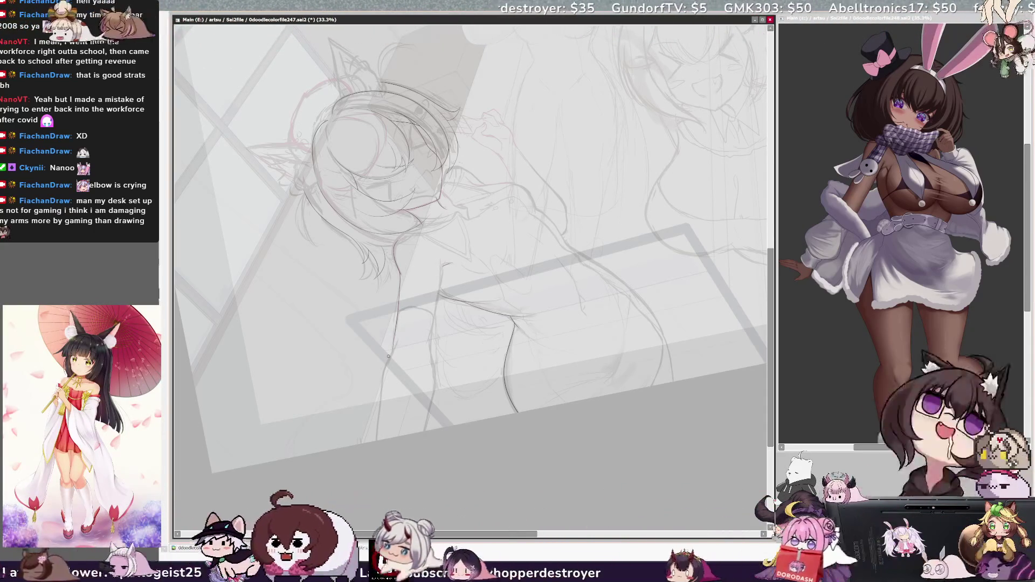
key("End")
key("End")
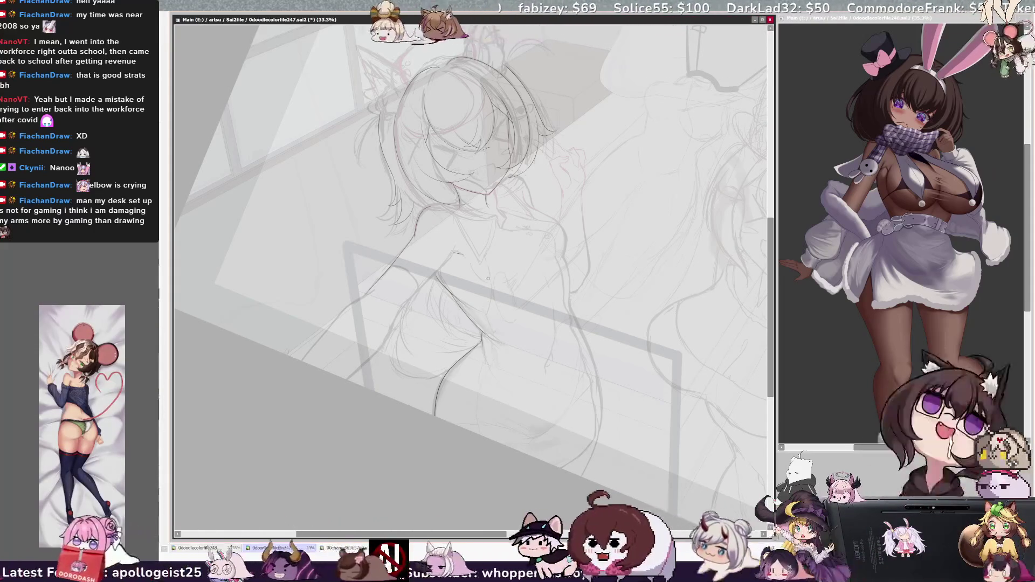
left_click_drag(483, 344, 476, 411)
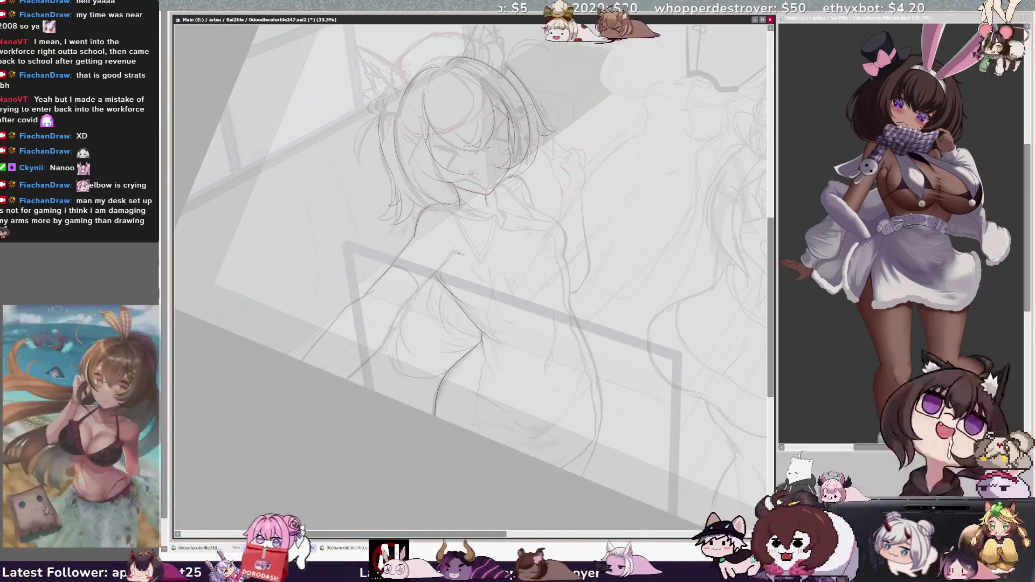
scroll(485, 248, "up", 4)
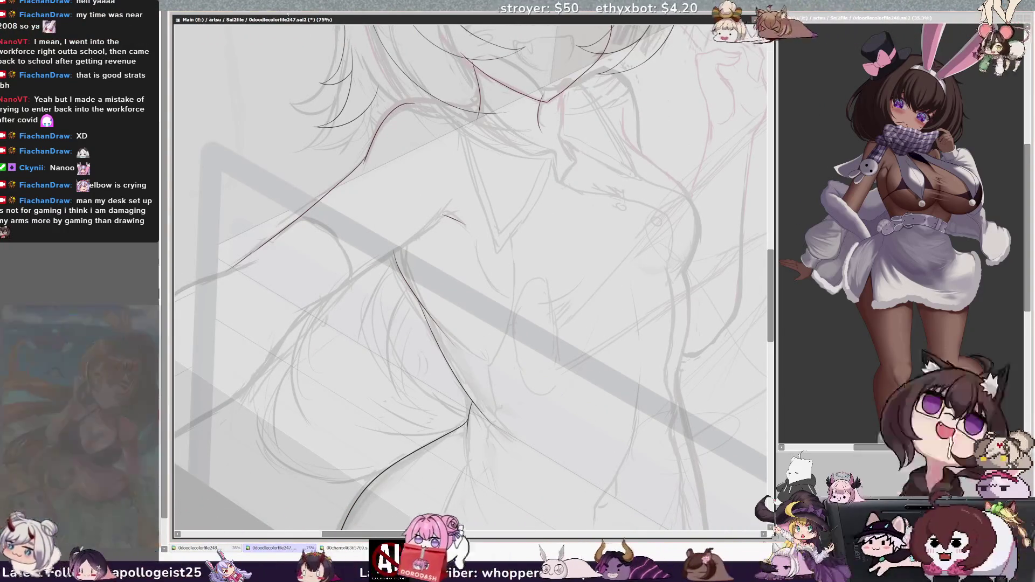
key("ctrl+plus")
key("ctrl+plus")
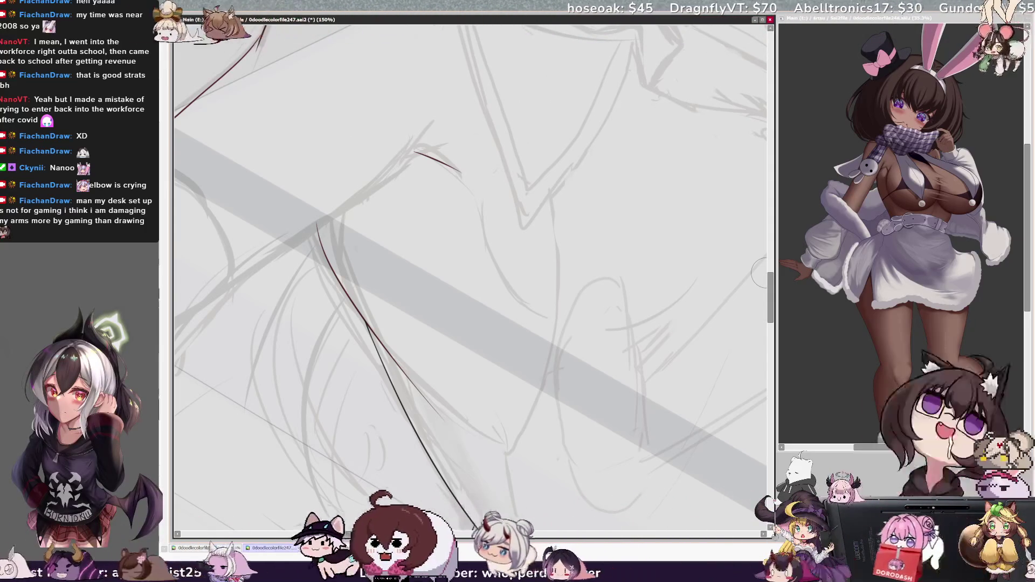
scroll(469, 277, "down", 5)
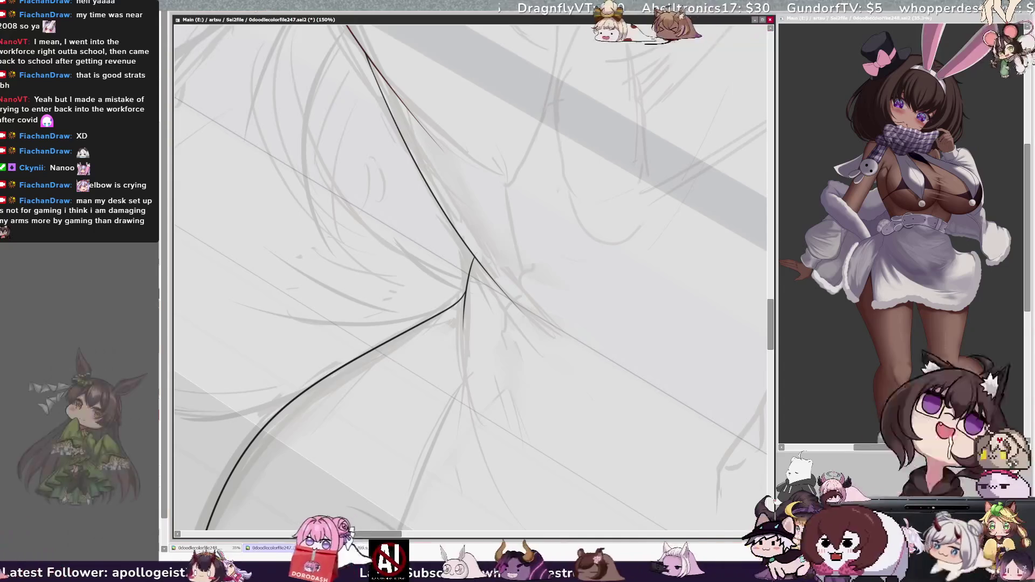
scroll(469, 280, "down", 2)
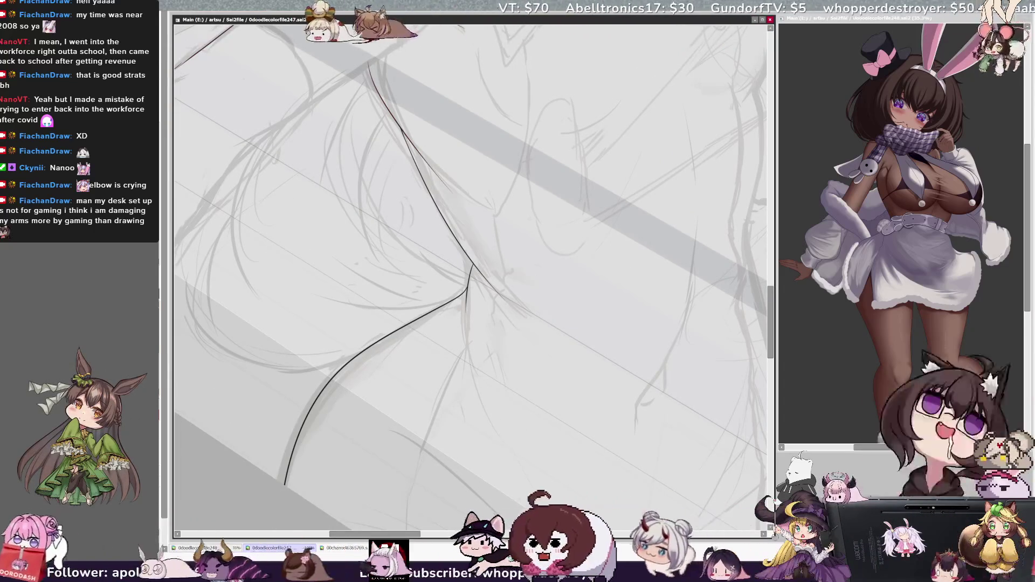
key("h")
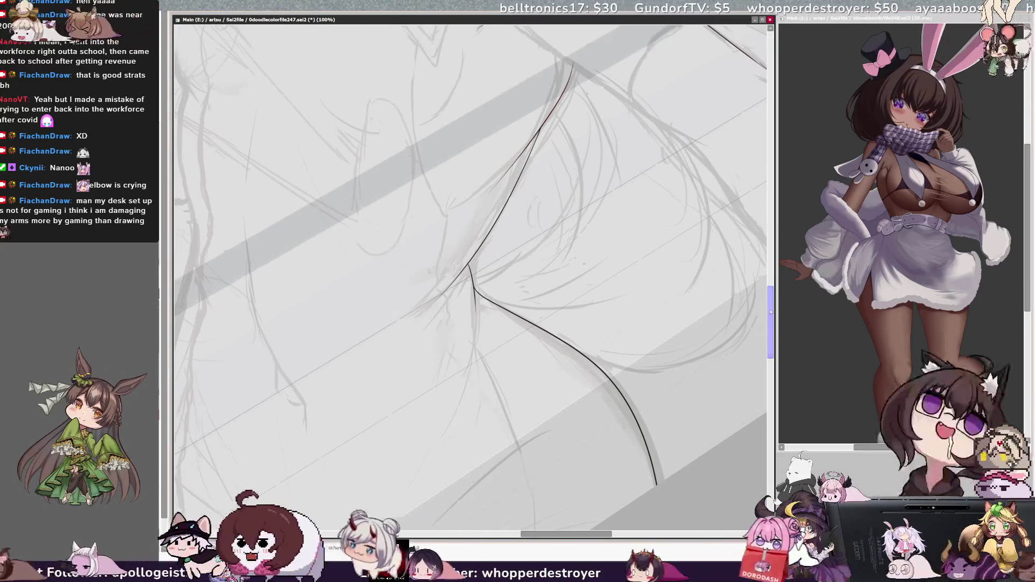
key("h")
scroll(467, 283, "up", 2)
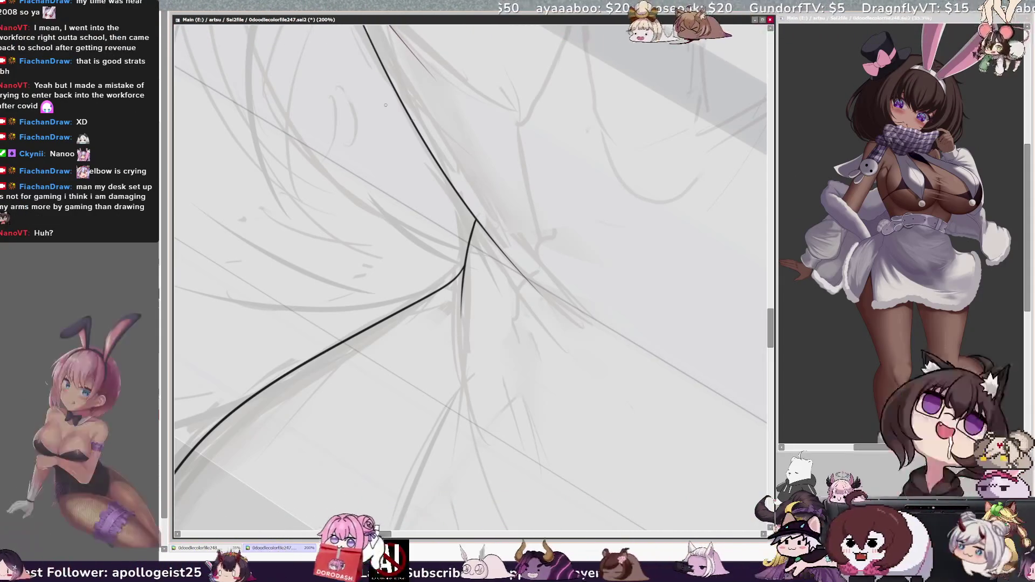
key("minus")
key("minus")
key("minus")
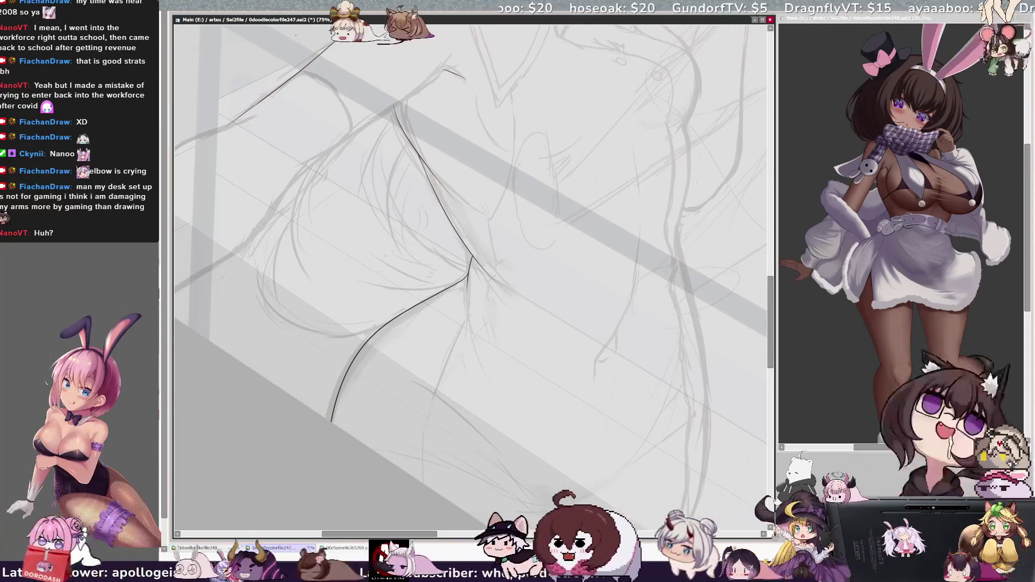
- With the view mirrored, ink the torso's left edge, then undo its lower portion
left_click_drag(427, 534, 448, 535)
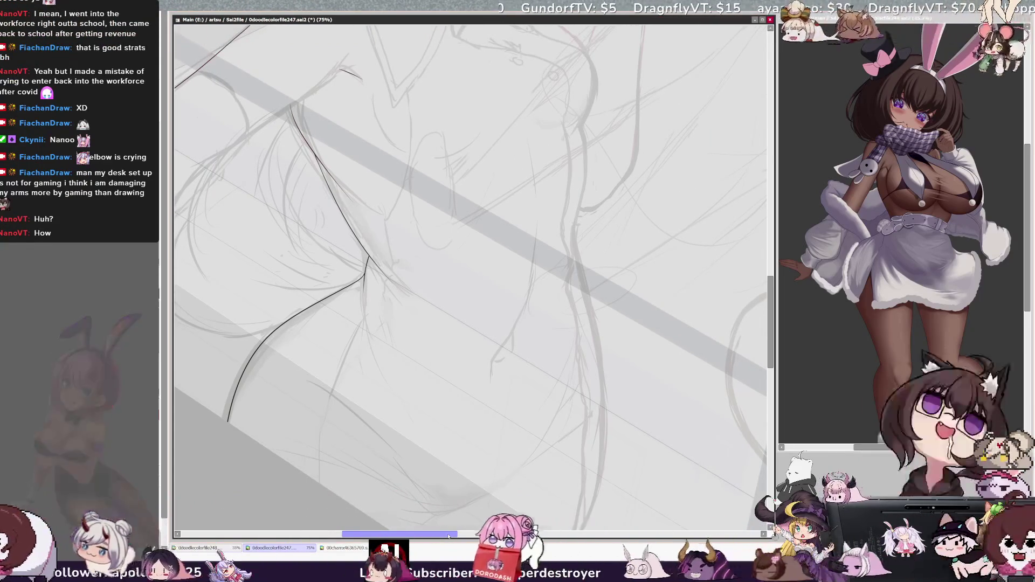
key("h")
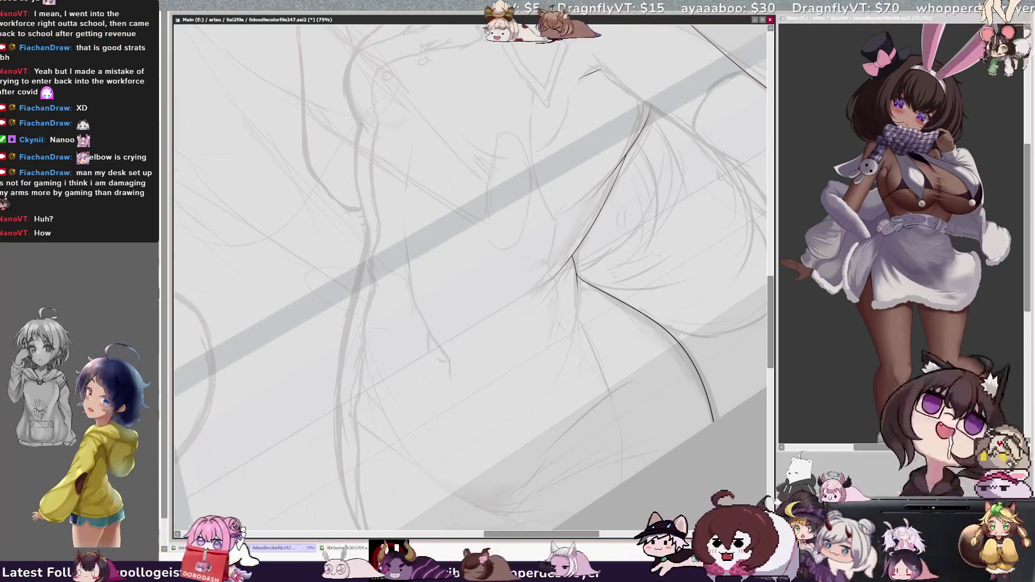
left_click_drag(360, 123, 335, 423)
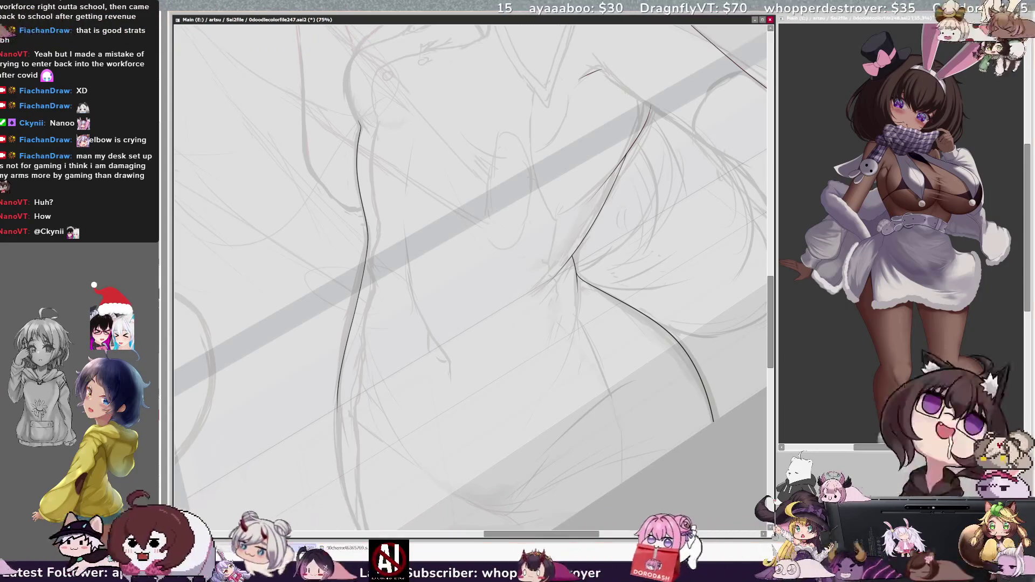
scroll(470, 277, "down", 2)
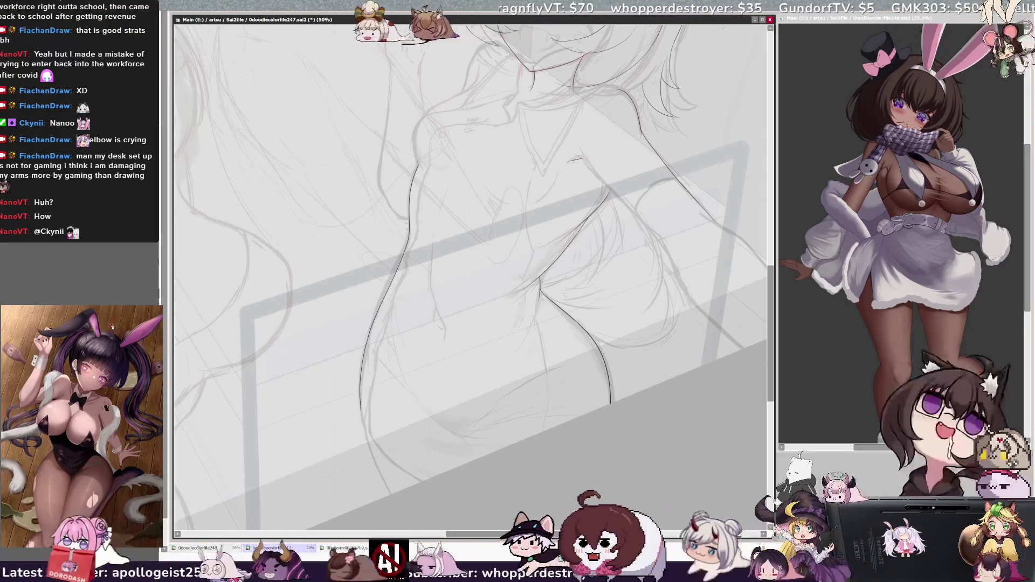
key("ctrl+z")
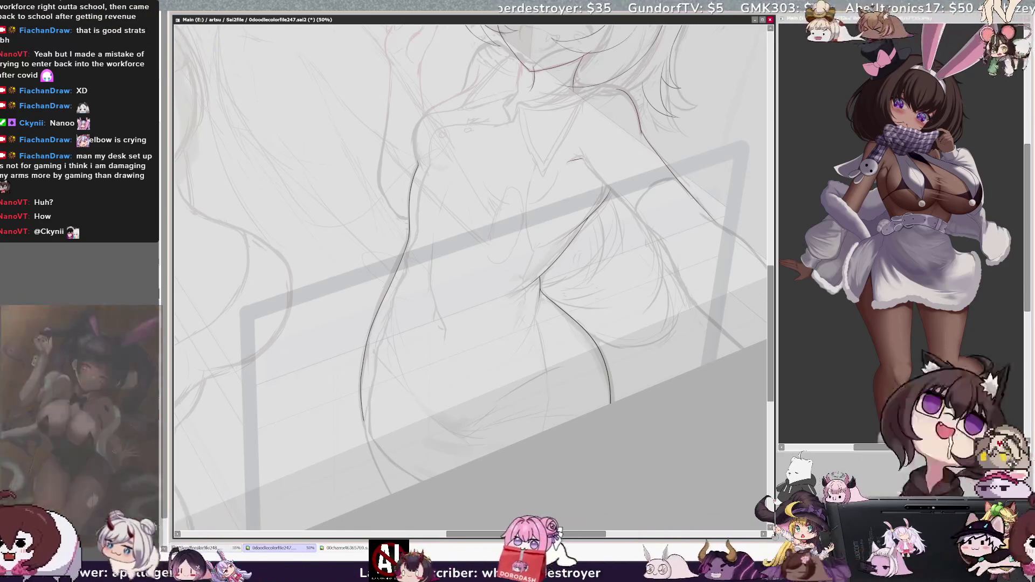
key("ctrl+z")
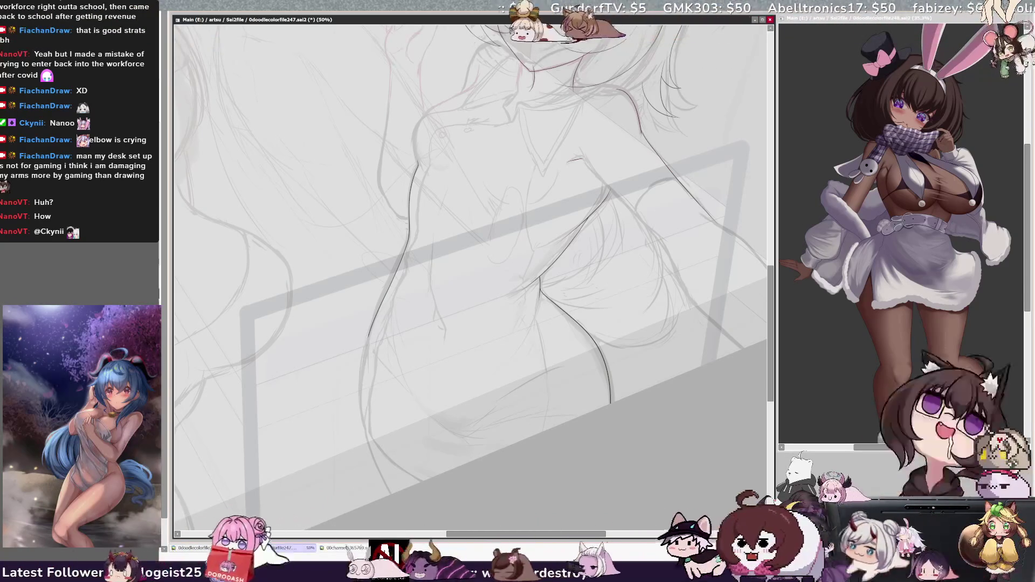
key("ctrl+z")
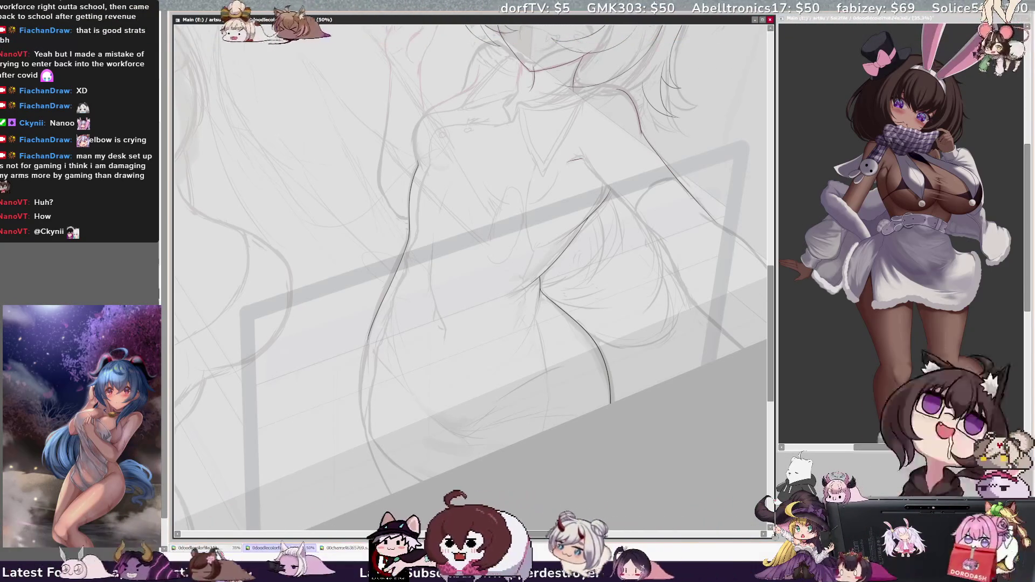
- Redraw the lower torso edge and extend the ink curve along the hip and thigh
left_click_drag(373, 338, 369, 356)
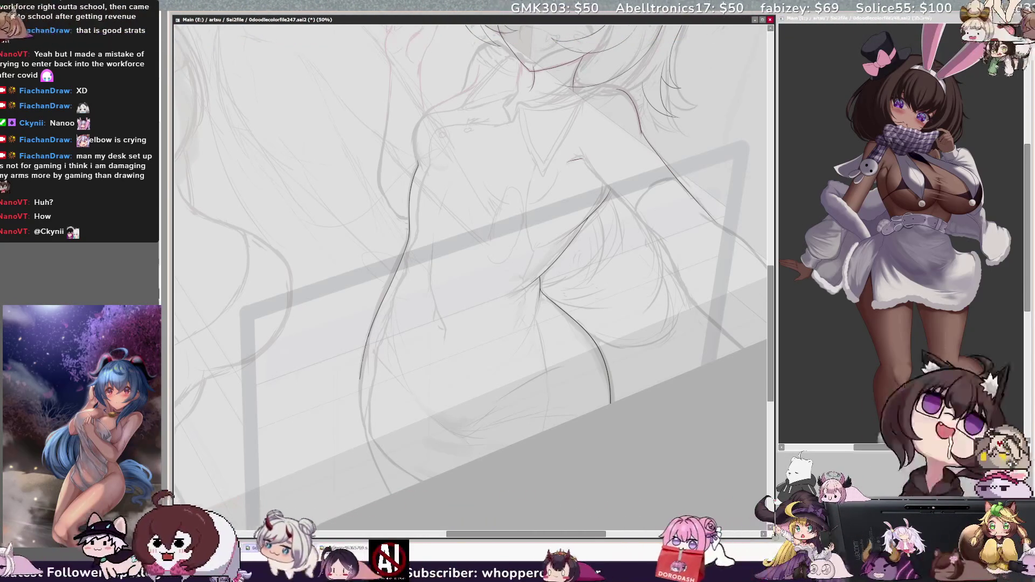
key("ctrl+z")
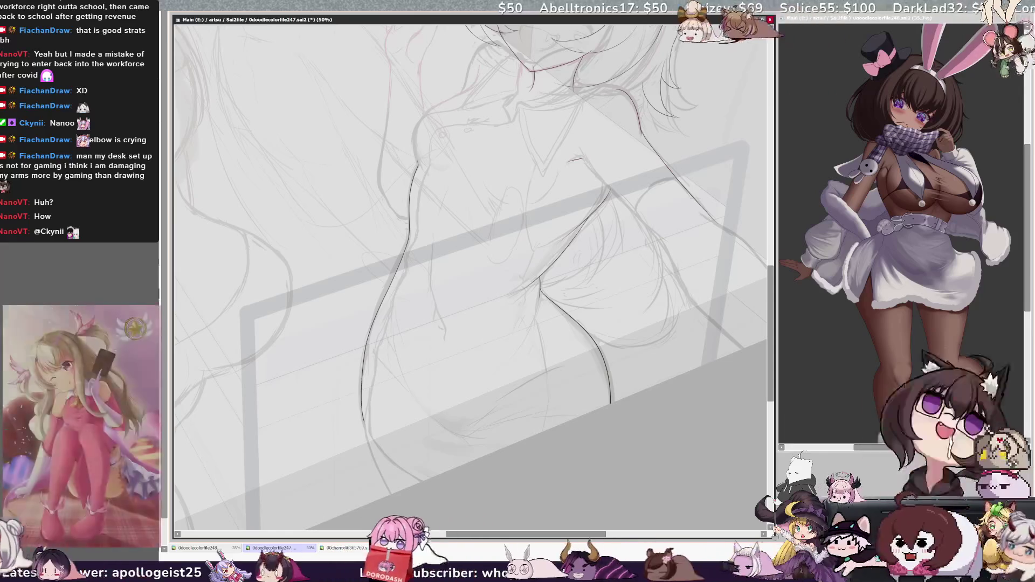
key("ctrl+z")
key("ctrl+z")
left_click_drag(368, 337, 362, 428)
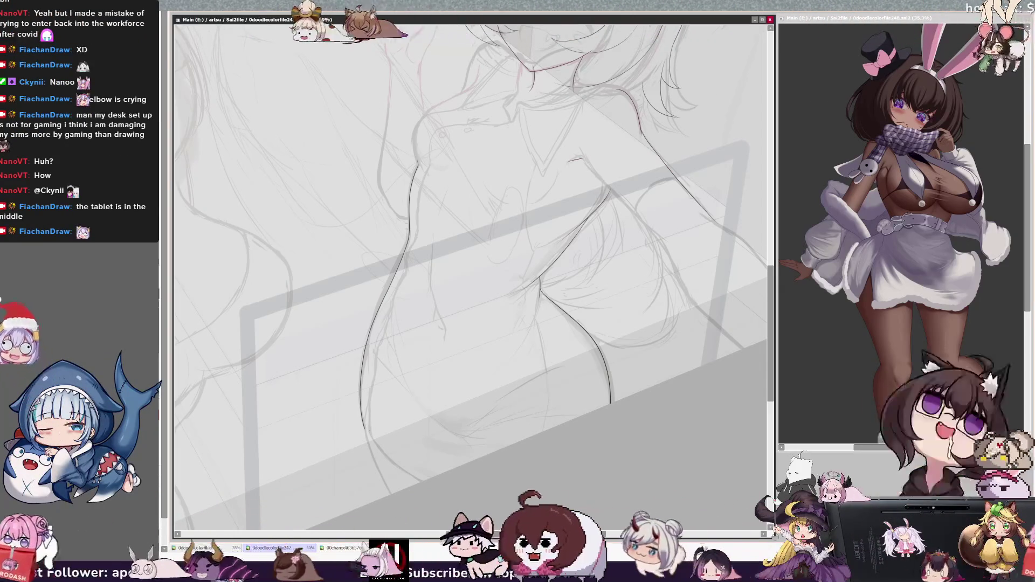
left_click_drag(372, 440, 426, 479)
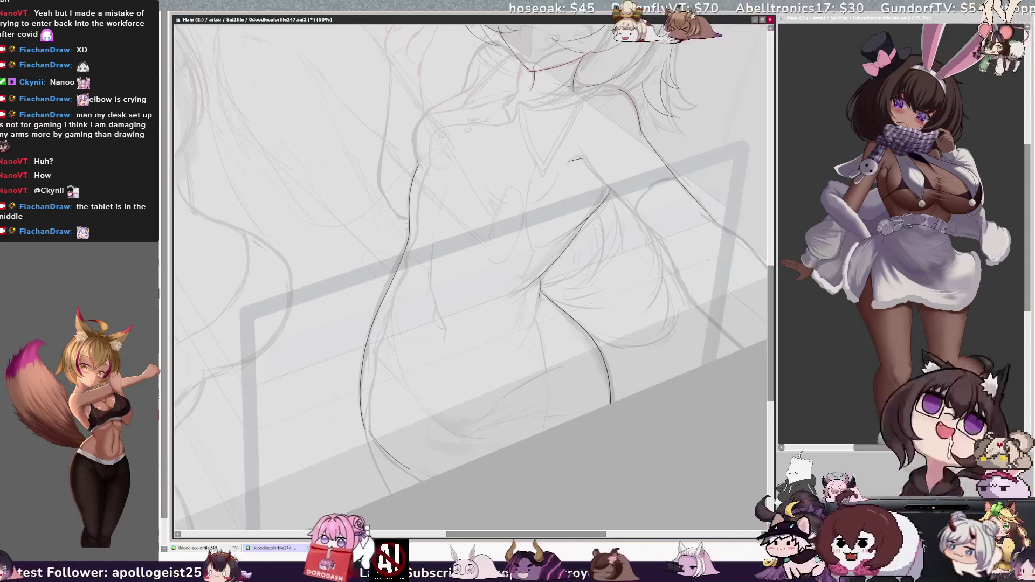
left_click_drag(368, 434, 429, 477)
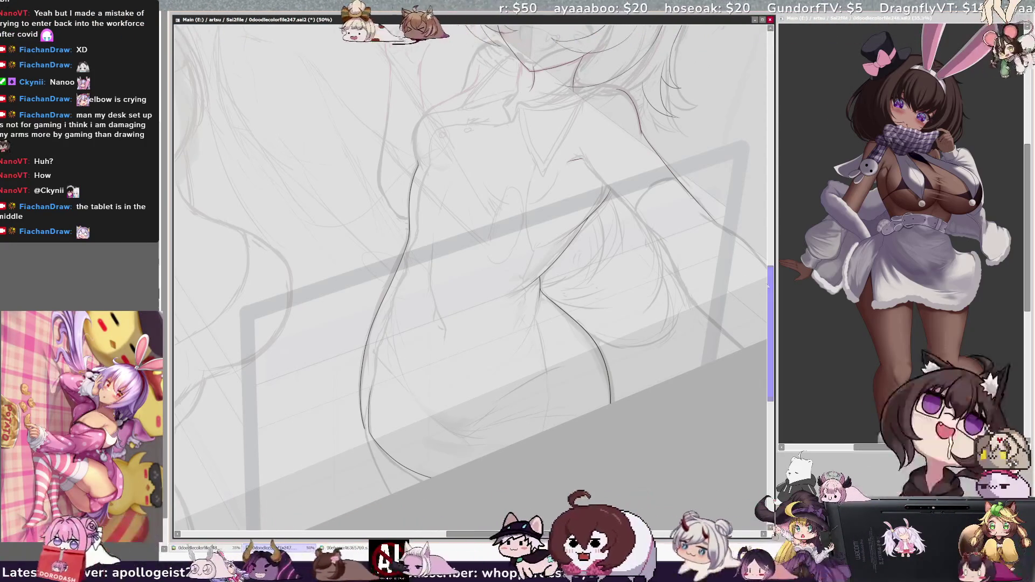
- Zoom out to 25% to view the whole canvas, then zoom back to 50% on the girl's head
key("minus")
key("minus")
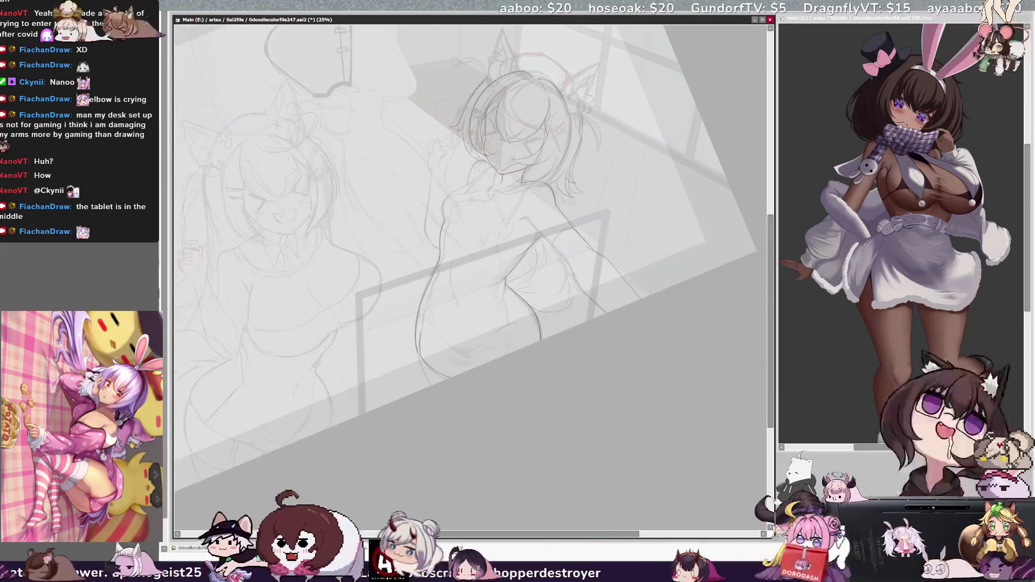
scroll(469, 270, "up", 3)
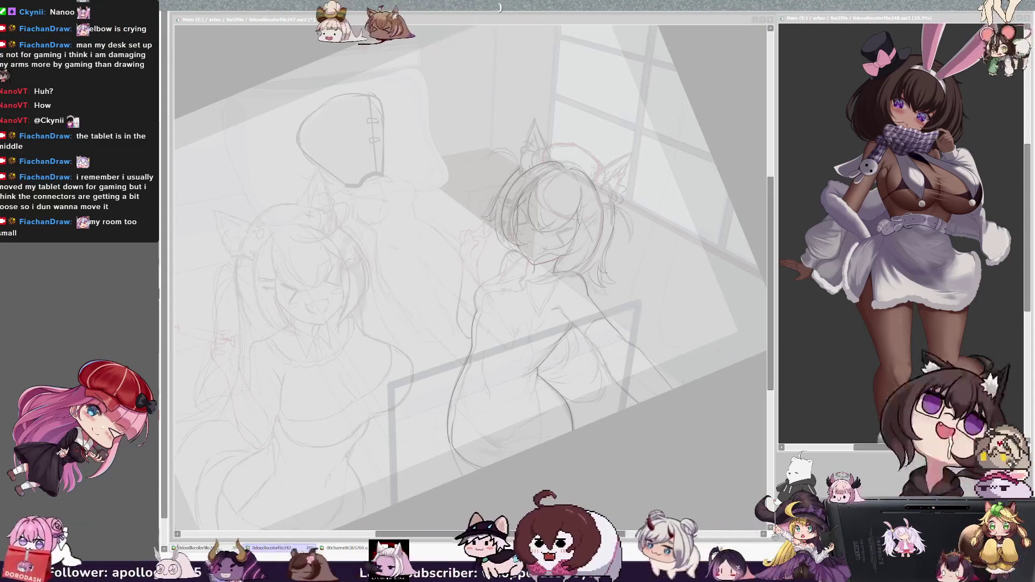
scroll(492, 333, "up", 2)
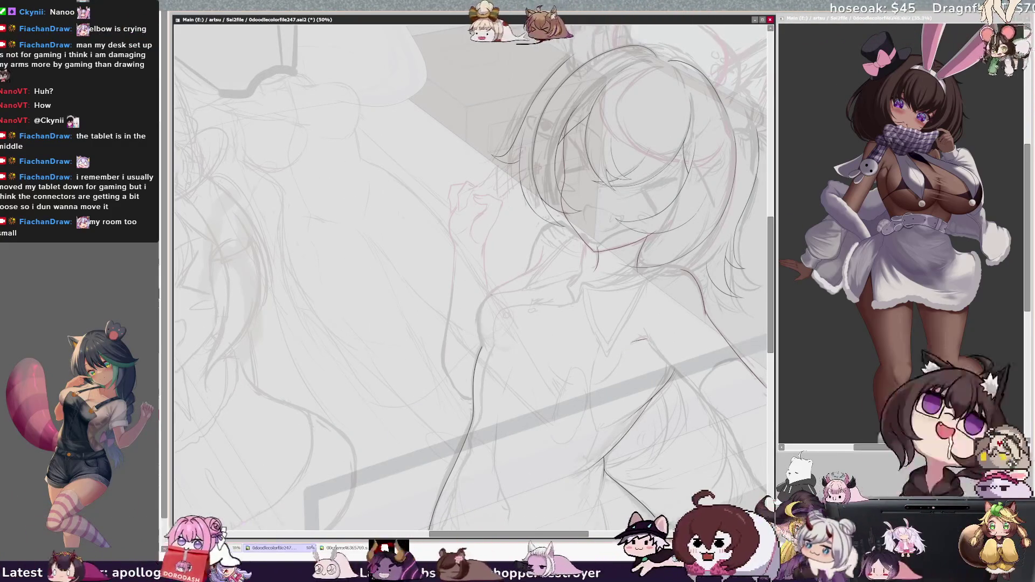
key("Delete")
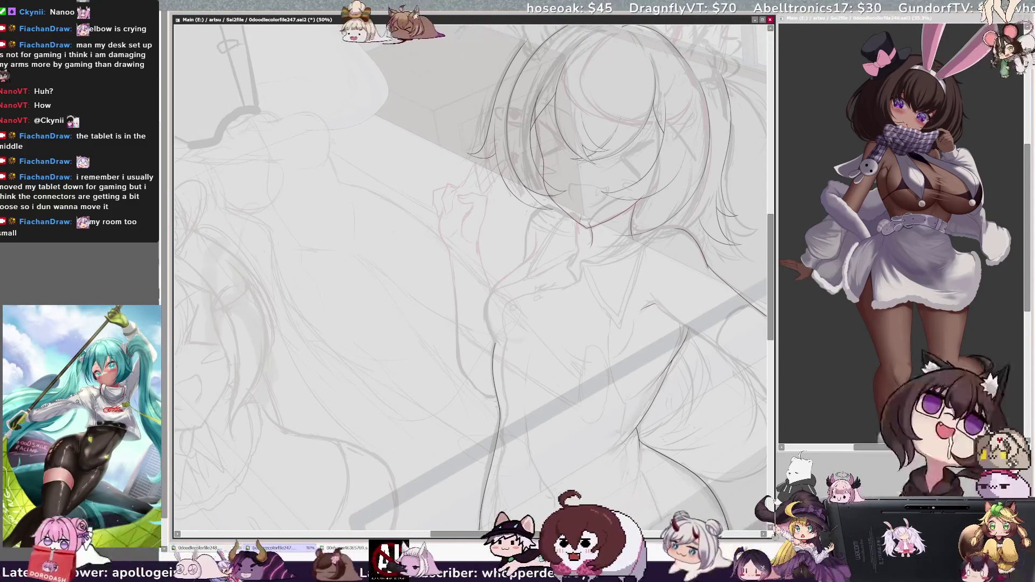
- Ink a short vertical line at the neck and a short line near the collar
left_click_drag(579, 221, 581, 250)
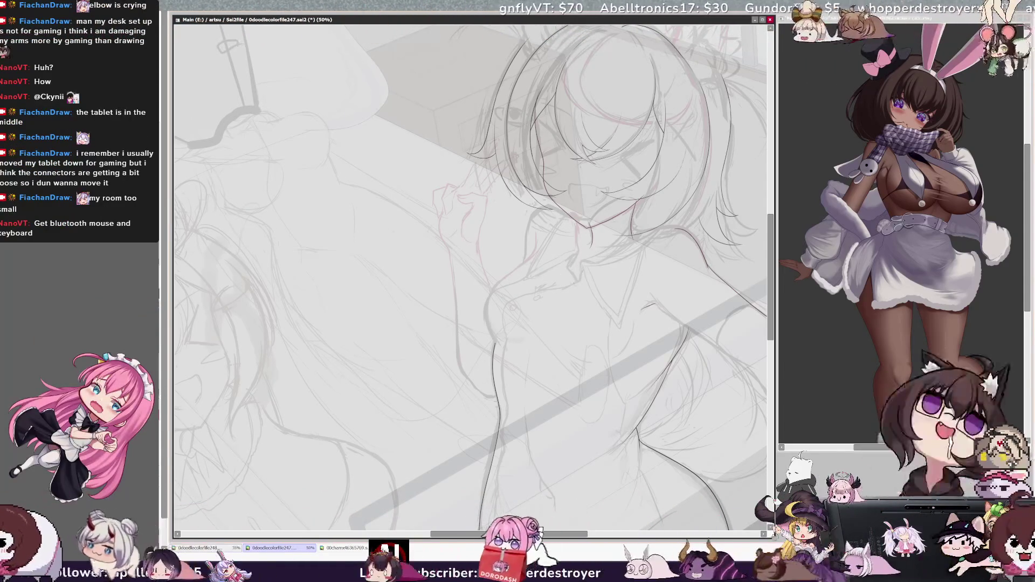
left_click_drag(538, 289, 568, 278)
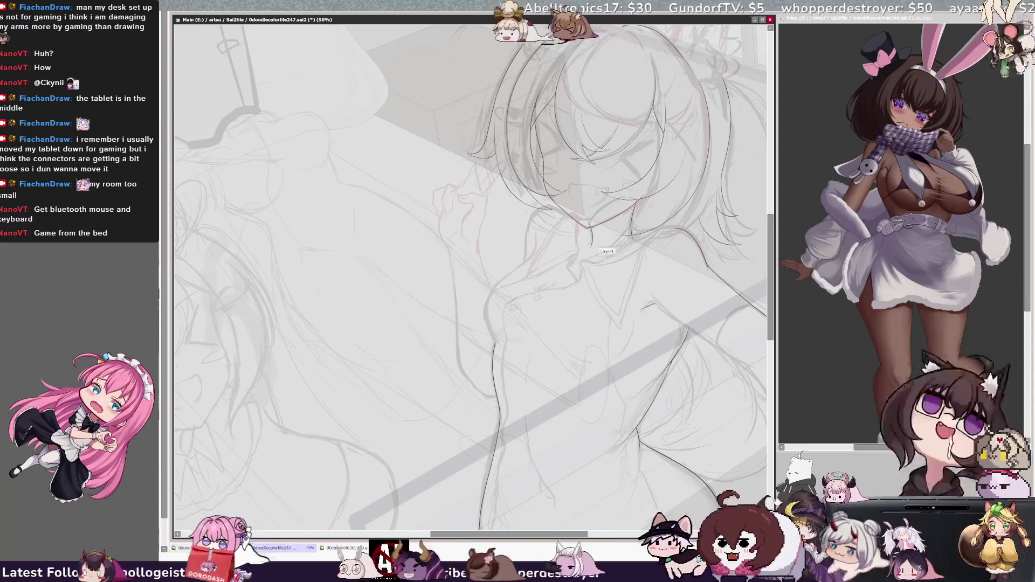
left_click_drag(551, 534, 584, 536)
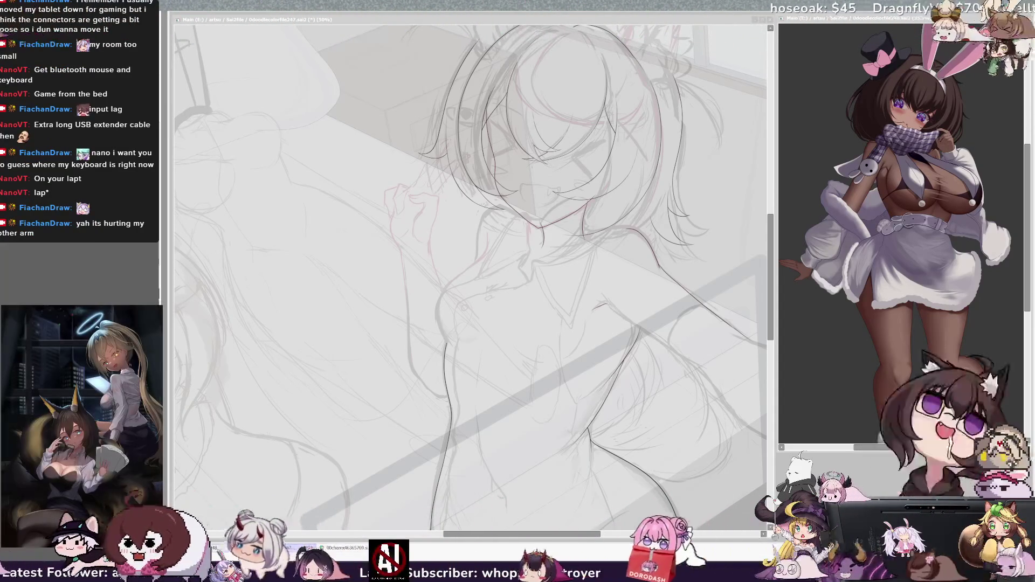
key("alt+Tab")
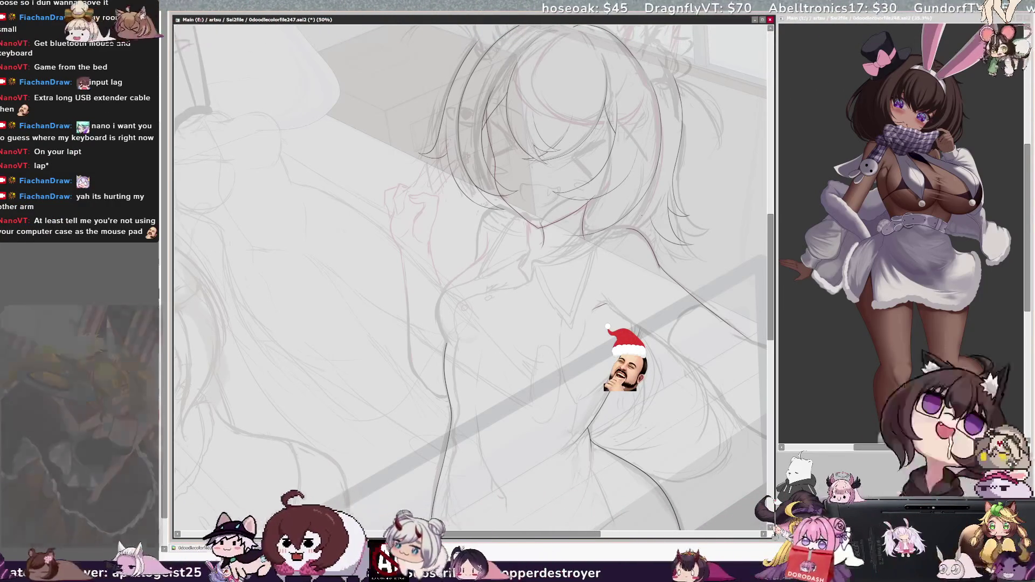
scroll(469, 277, "down", 2)
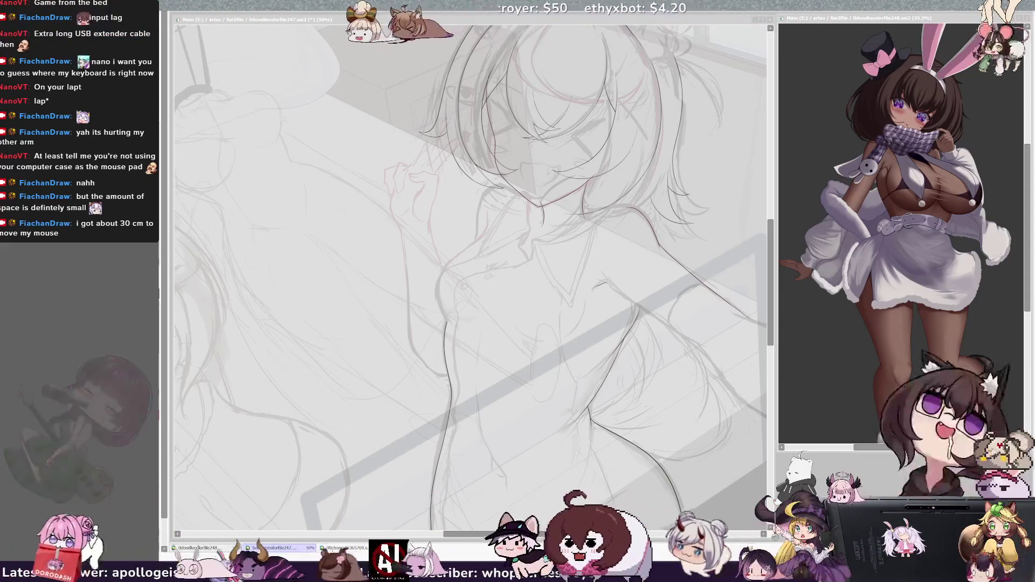
left_click(274, 18)
- At 100% zoom on a rotated view, ink the curved contour line near the neckline
key("Delete")
key("ctrl+plus")
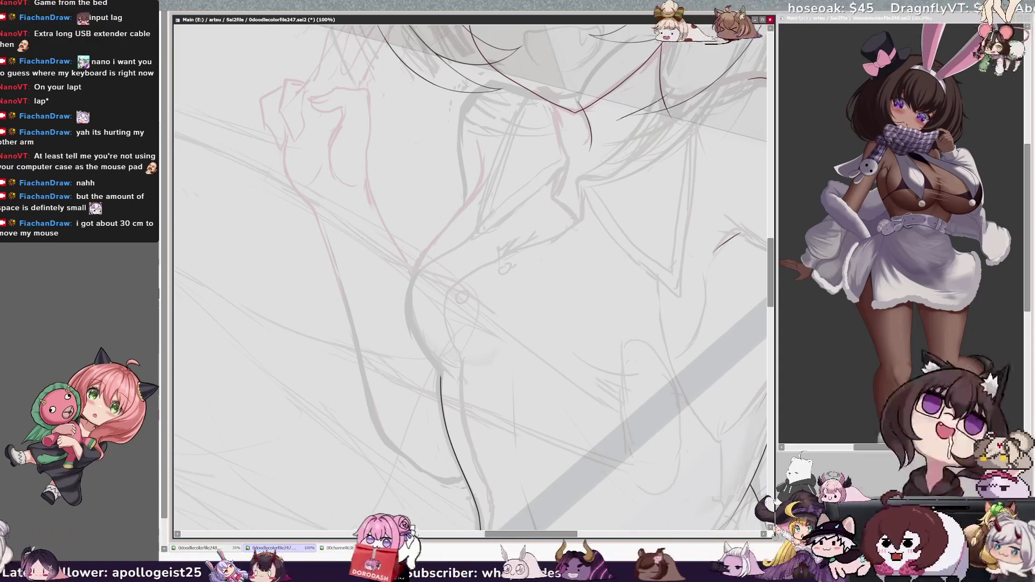
left_click_drag(579, 177, 676, 107)
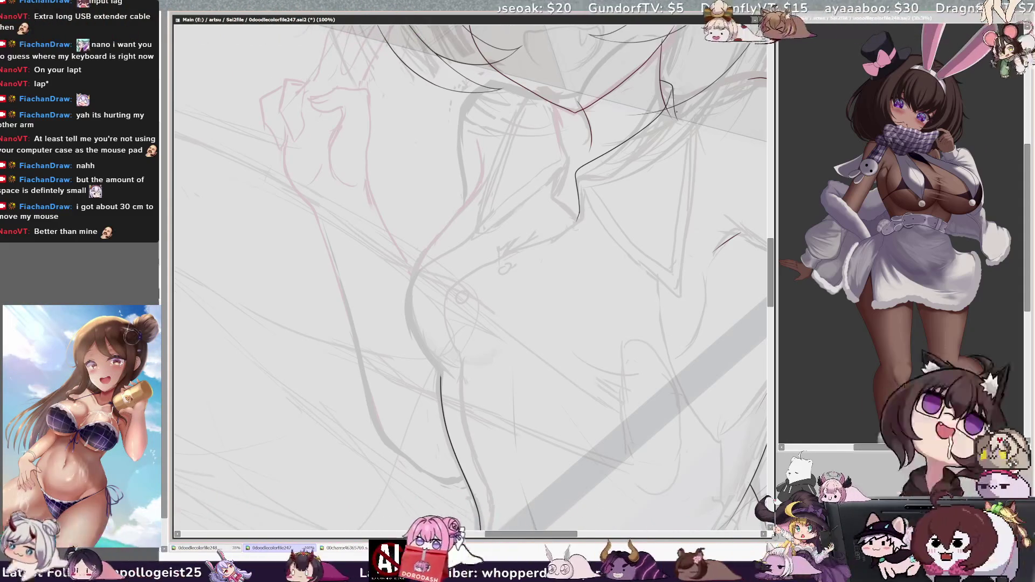
- Draw the V-shaped collar line, then zoom out to check the neckline
scroll(471, 258, "right", 5)
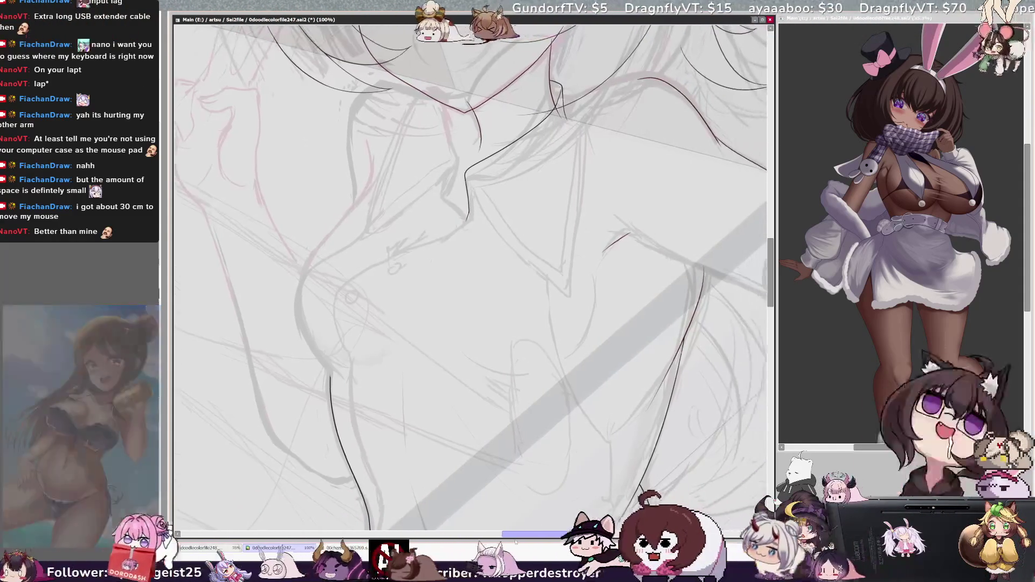
left_click_drag(469, 176, 573, 189)
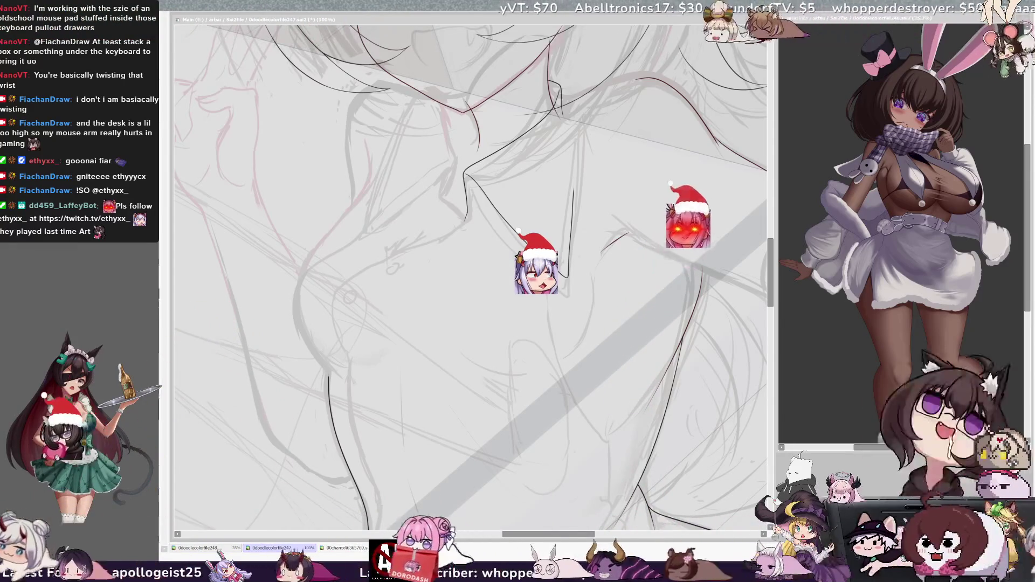
scroll(570, 237, "down", 5)
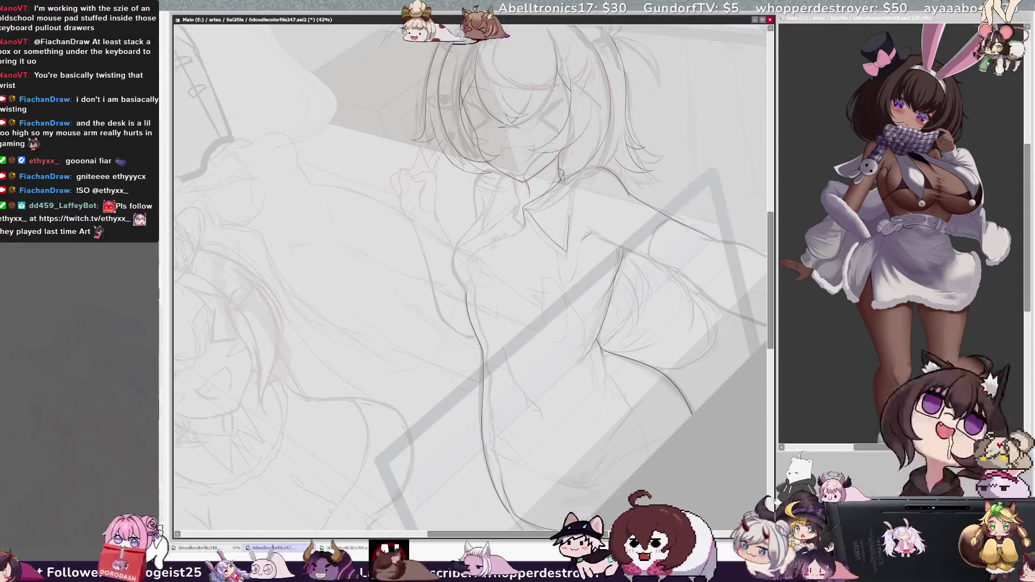
scroll(469, 275, "up", 2)
scroll(587, 259, "up", 3)
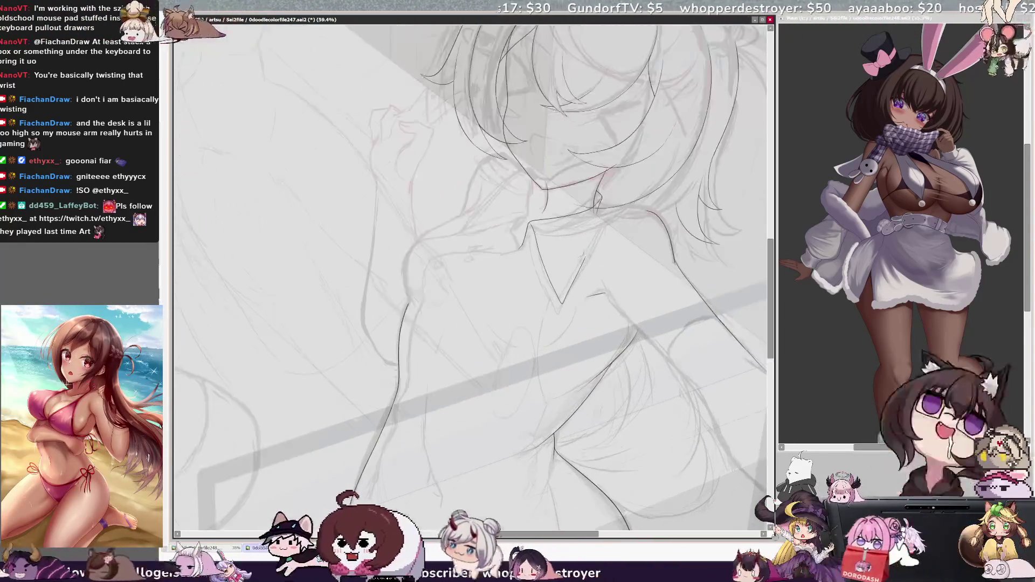
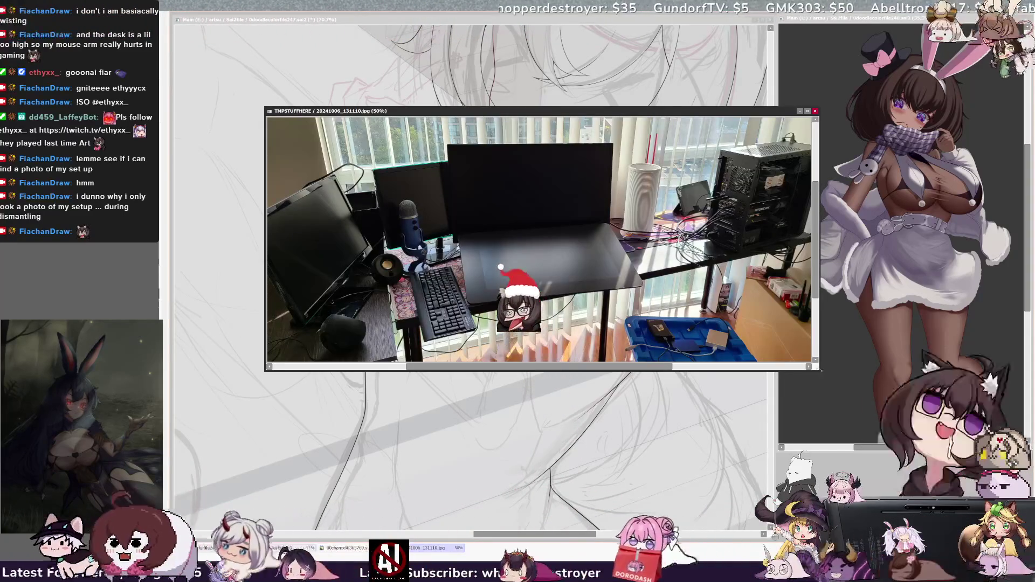
- Enlarge the 20241006_131110.jpg window, move it up-left and zoom the photo to fill the workspace
left_click_drag(816, 368, 911, 475)
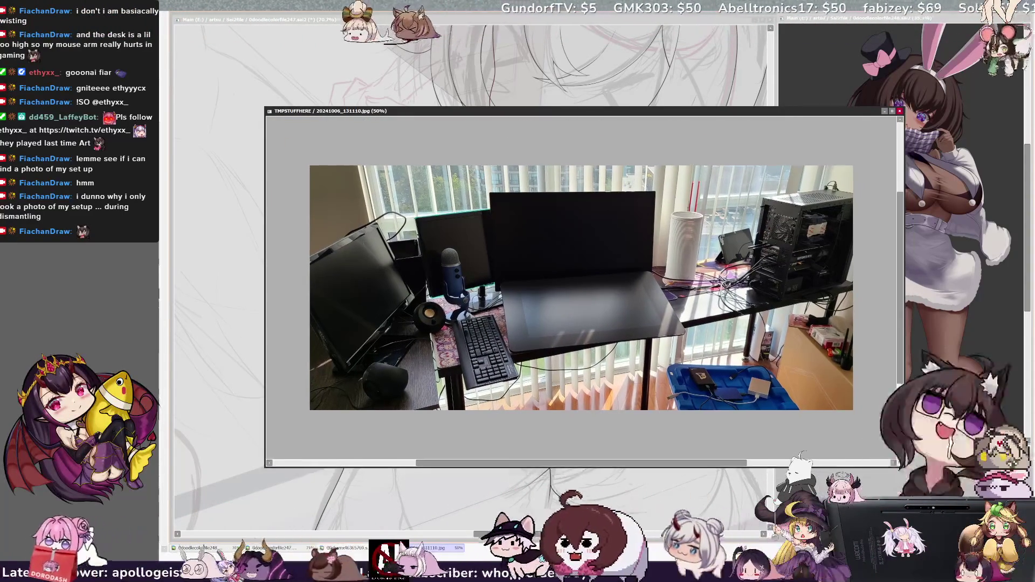
mouse_move(508, 113)
left_mouse_down()
mouse_move(408, 74)
mouse_move(430, 47)
left_mouse_up()
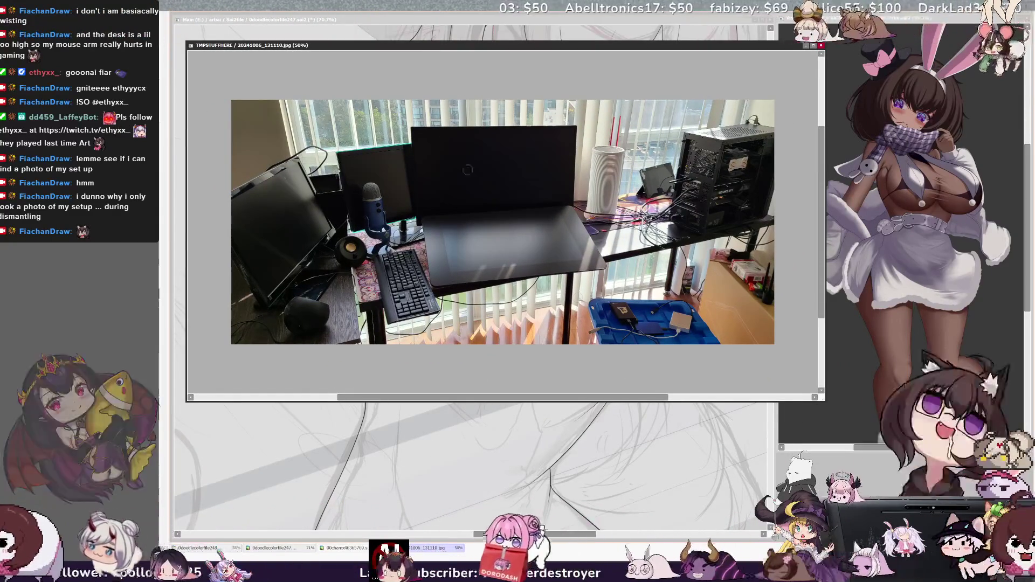
left_click_drag(824, 401, 880, 448)
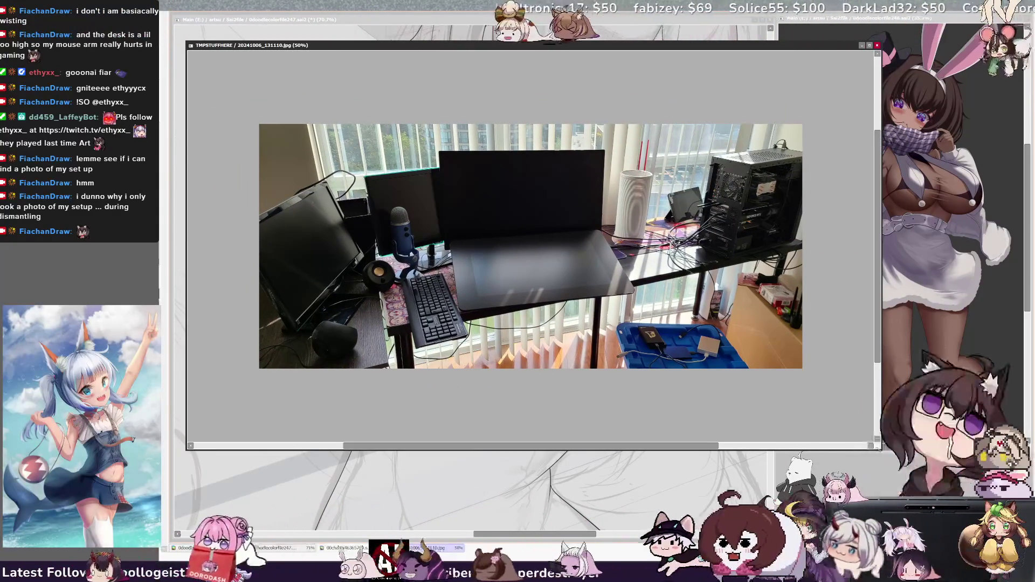
scroll(553, 239, "up", 1)
scroll(553, 239, "down", 1)
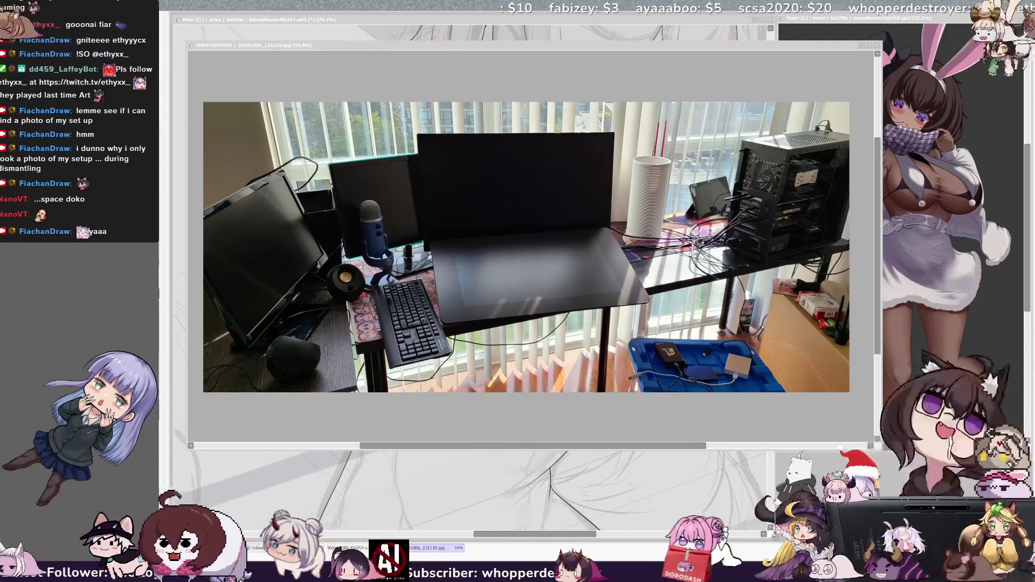
- Outline the tablet on the desk photo in red, then close the photo
left_click(499, 262)
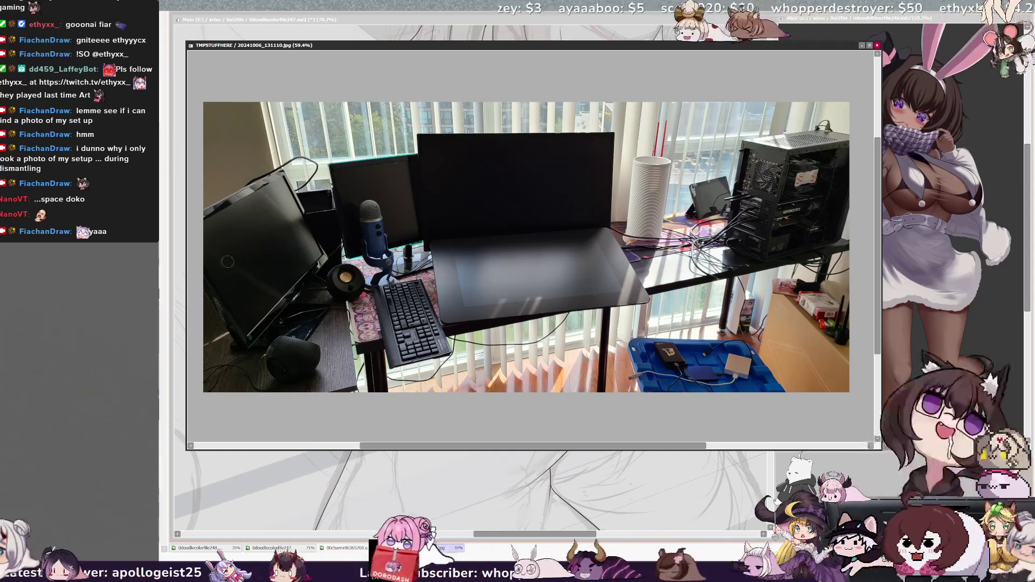
left_click(227, 261)
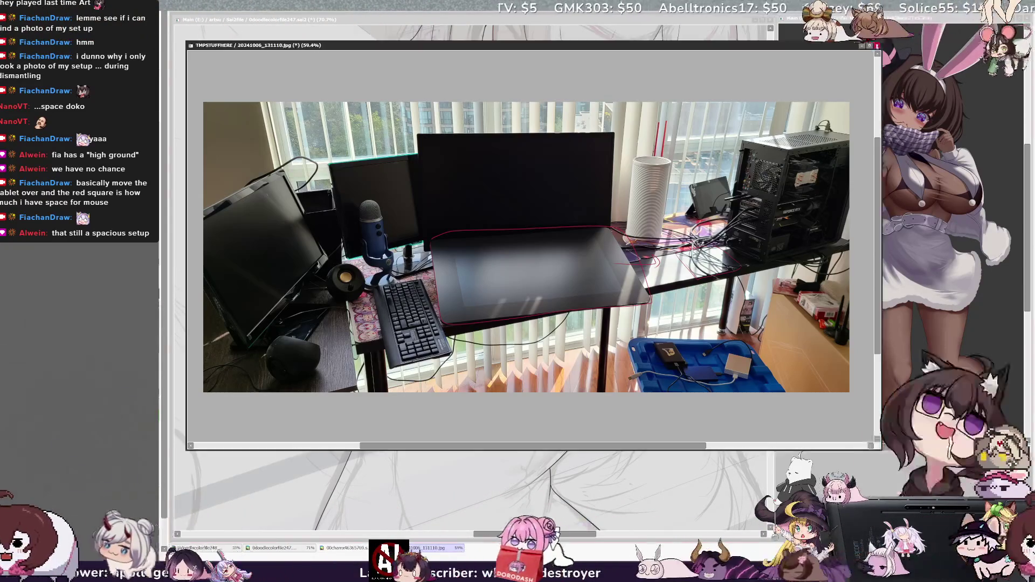
key("ctrl+w")
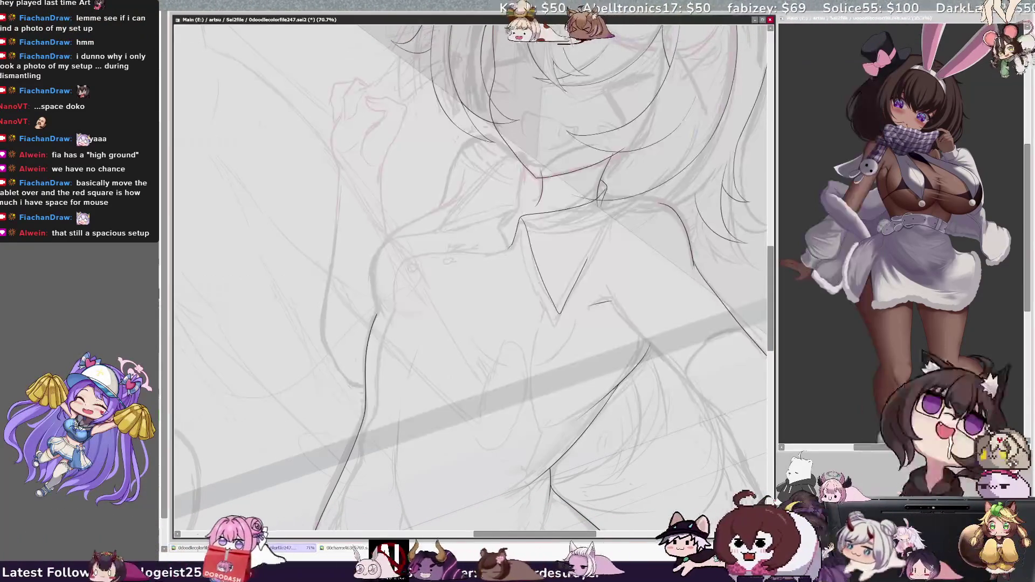
- Fit the whole two-girl sketch in 0doodlecolorfile247.sai2 on screen, then zoom in slightly
key("minus")
key("minus")
key("minus")
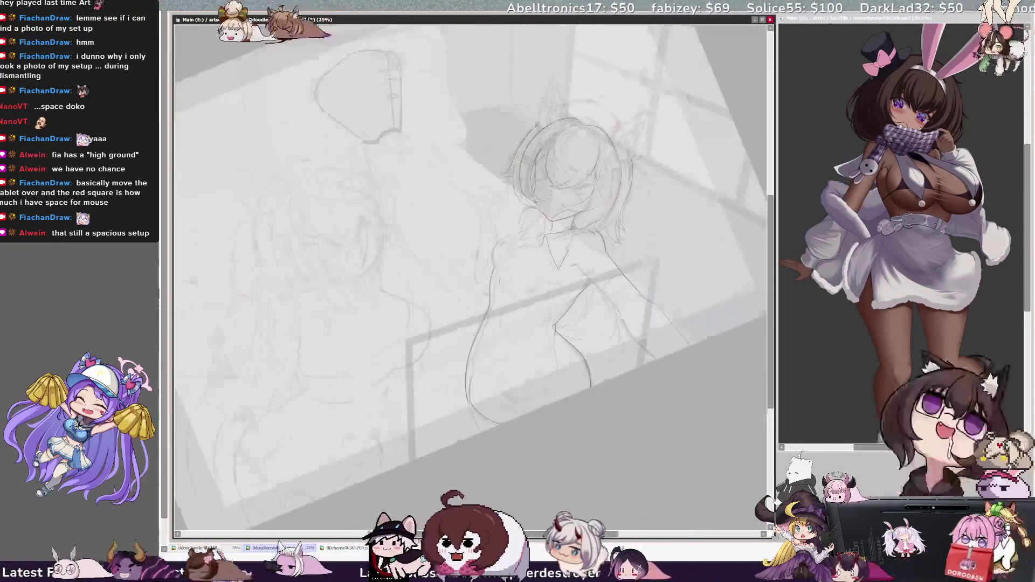
key("plus")
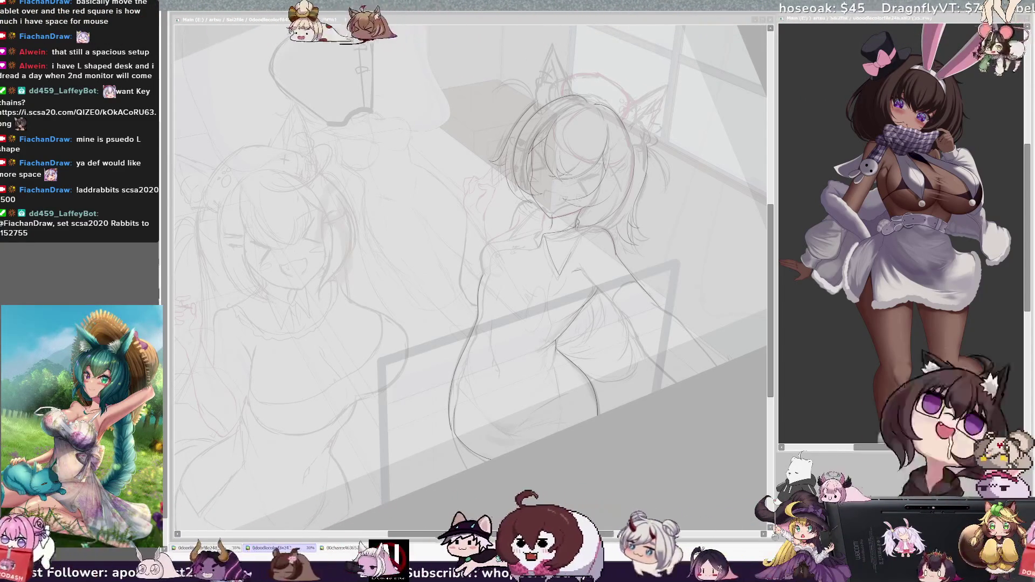
key("alt+Tab")
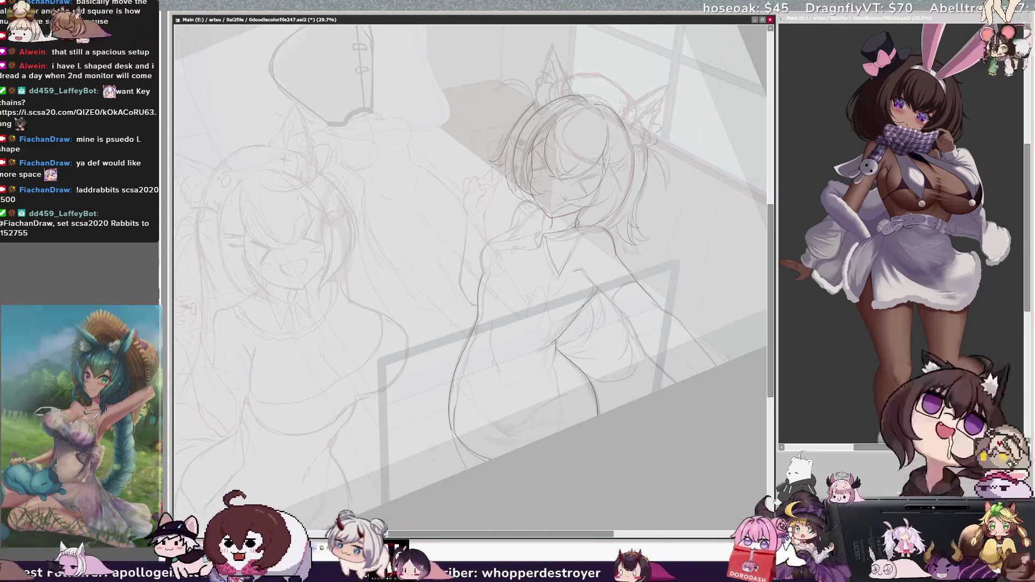
key("ctrl+plus")
- Zoom in and ink the neck line down to the collar, undoing stray strokes and mirroring to check
left_click_drag(469, 269, 353, 302)
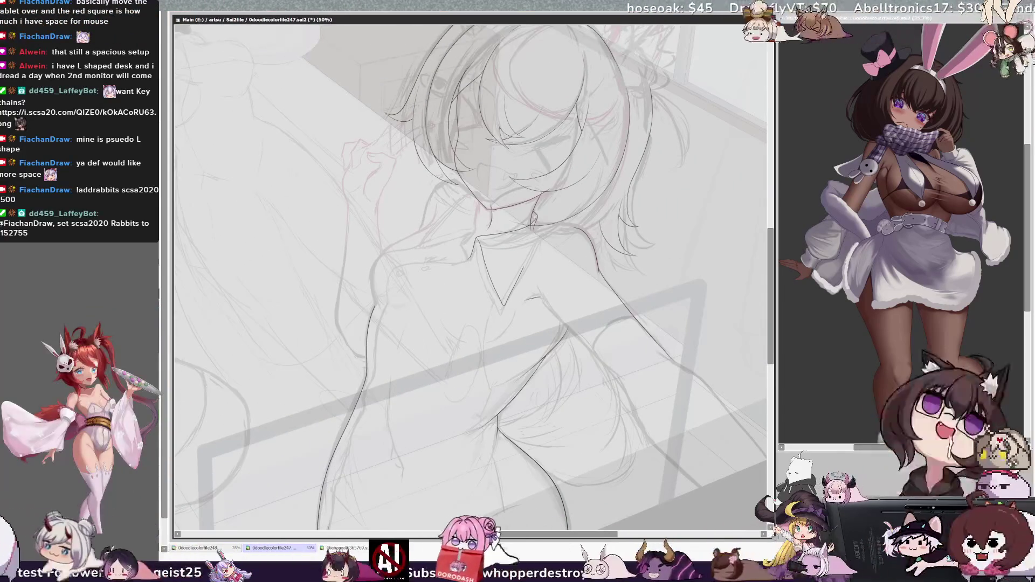
key("ctrl+plus")
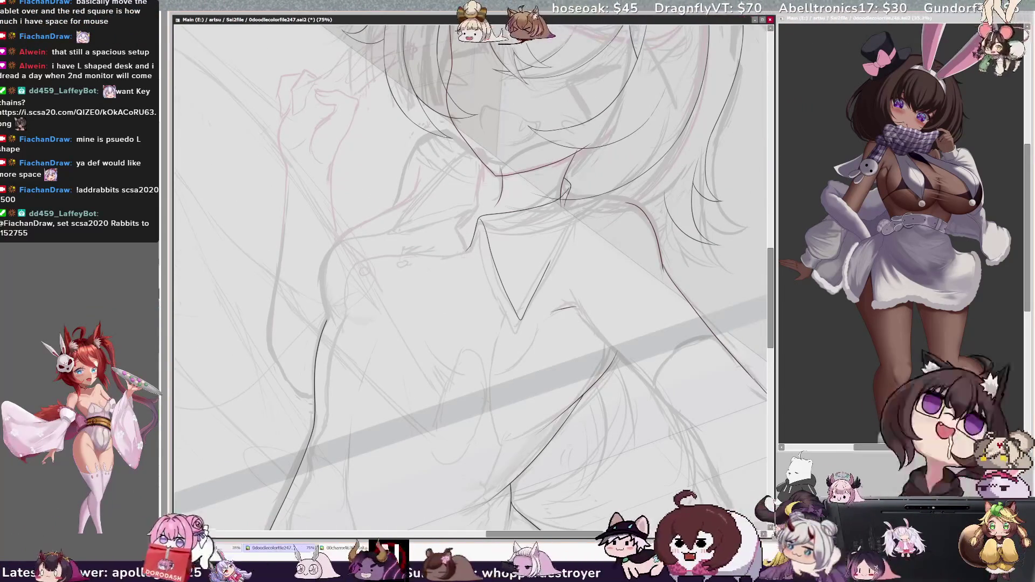
mouse_move(487, 160)
left_mouse_down()
mouse_move(478, 186)
mouse_move(431, 228)
left_mouse_up()
key("ctrl+z")
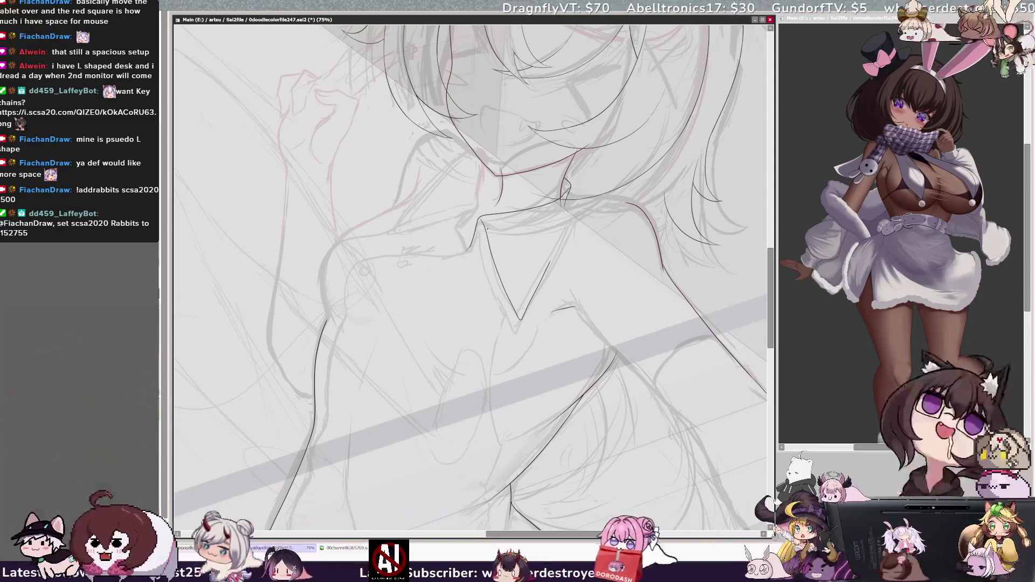
key("h")
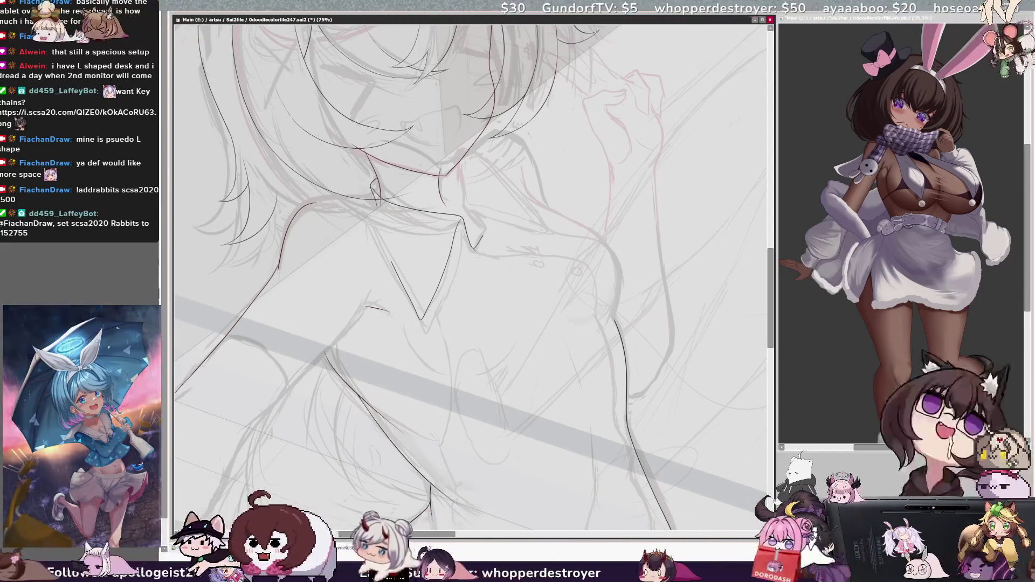
left_click_drag(462, 211, 461, 170)
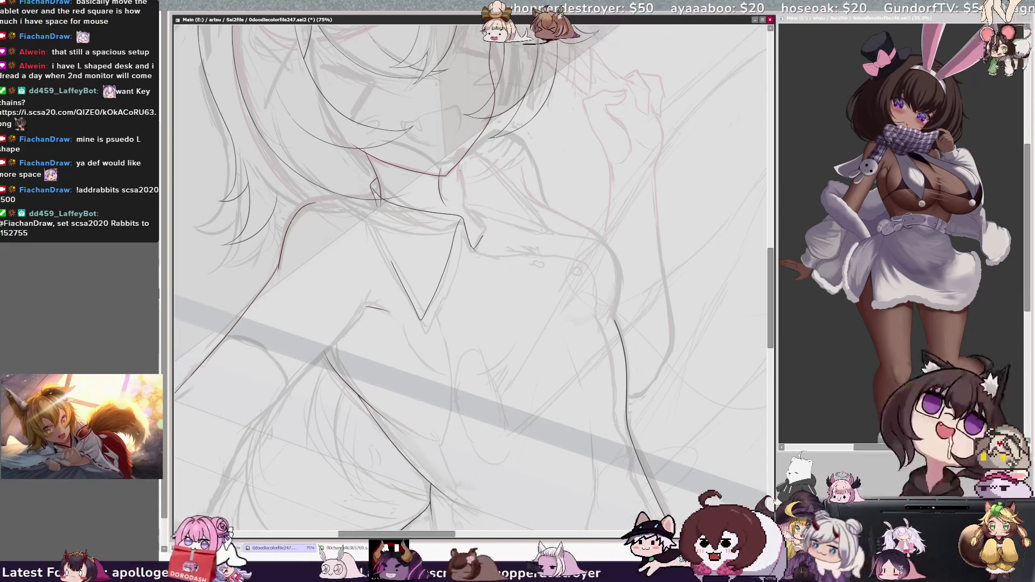
left_click_drag(462, 178, 478, 227)
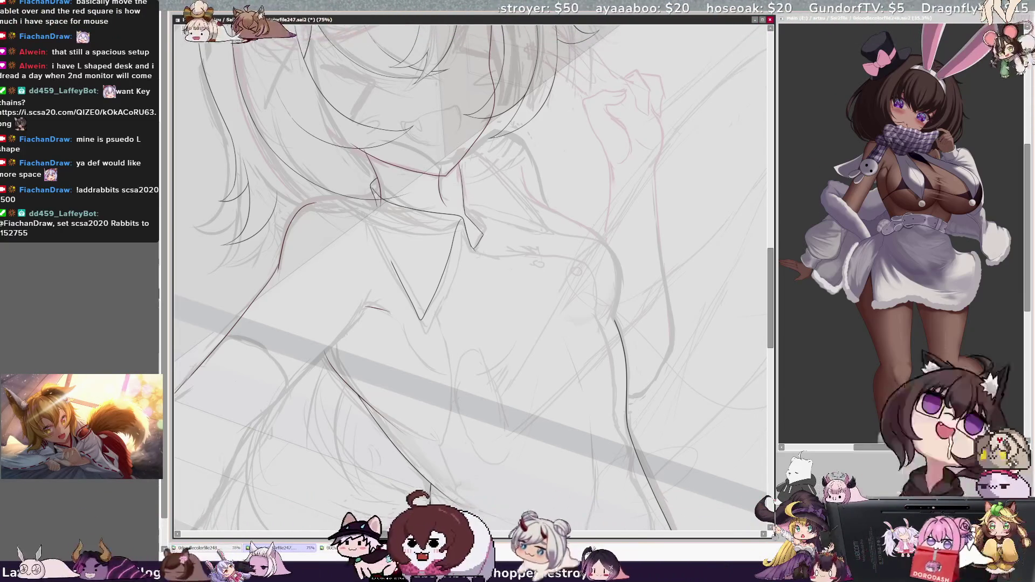
key("ctrl+z")
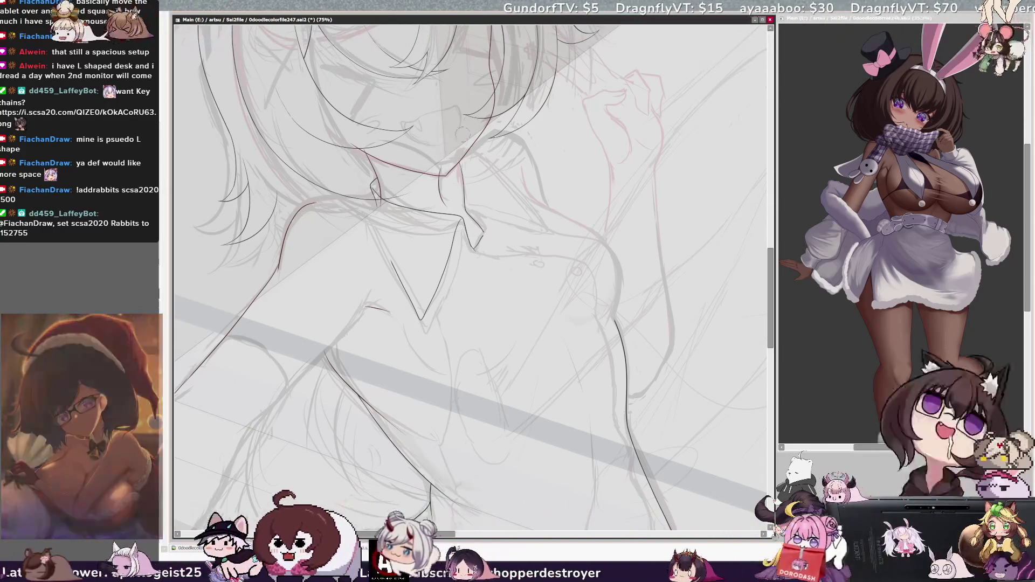
- Ink a short collar line, the collar's left side and the torso outline upward
left_click_drag(475, 217, 491, 225)
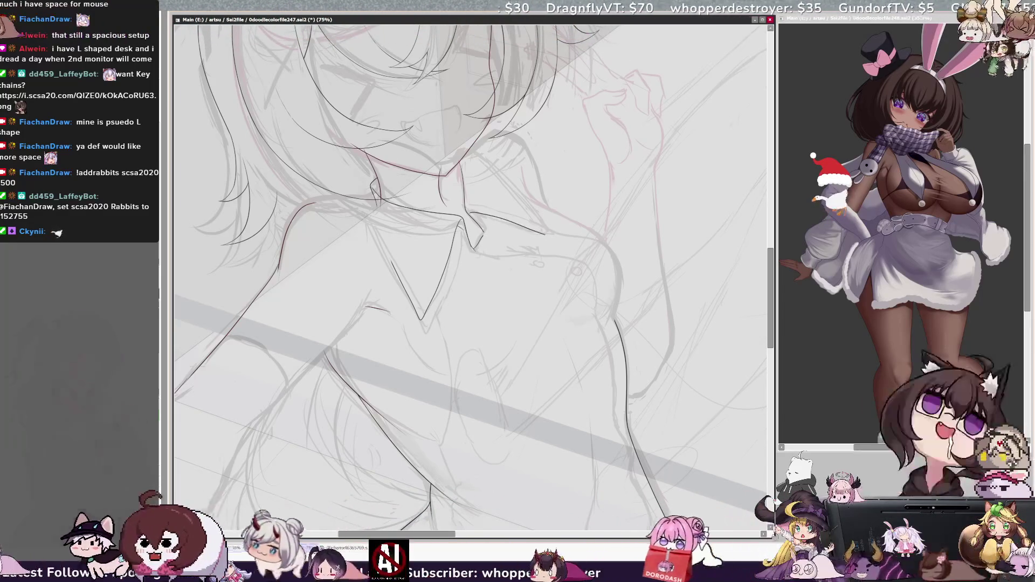
key("h")
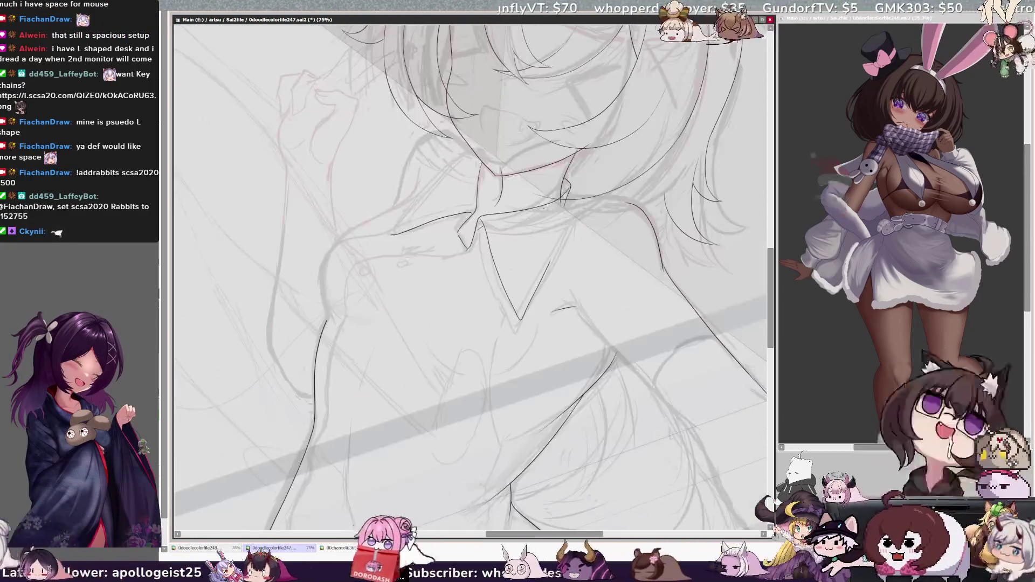
left_click_drag(387, 233, 451, 151)
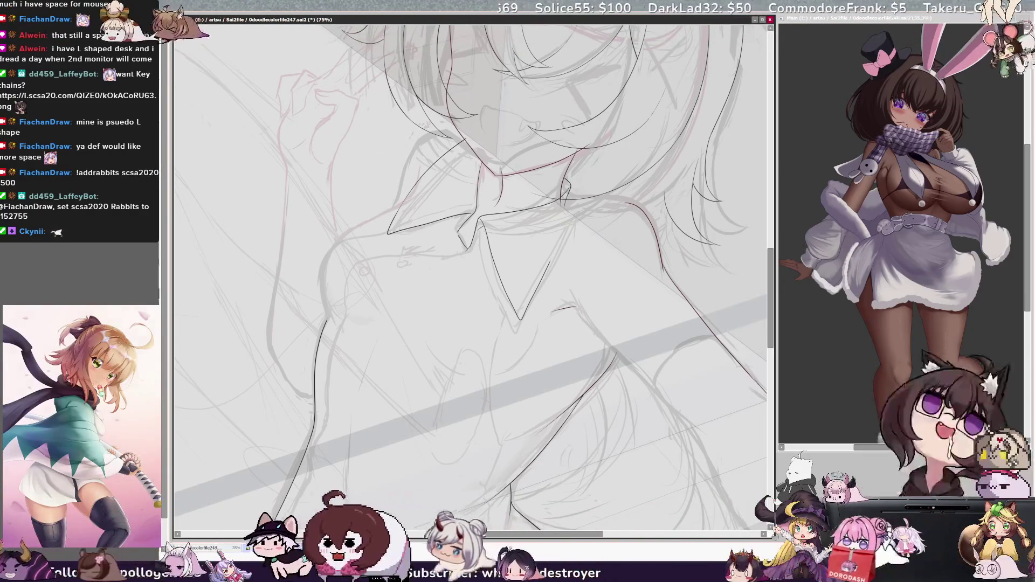
left_click_drag(331, 316, 337, 241)
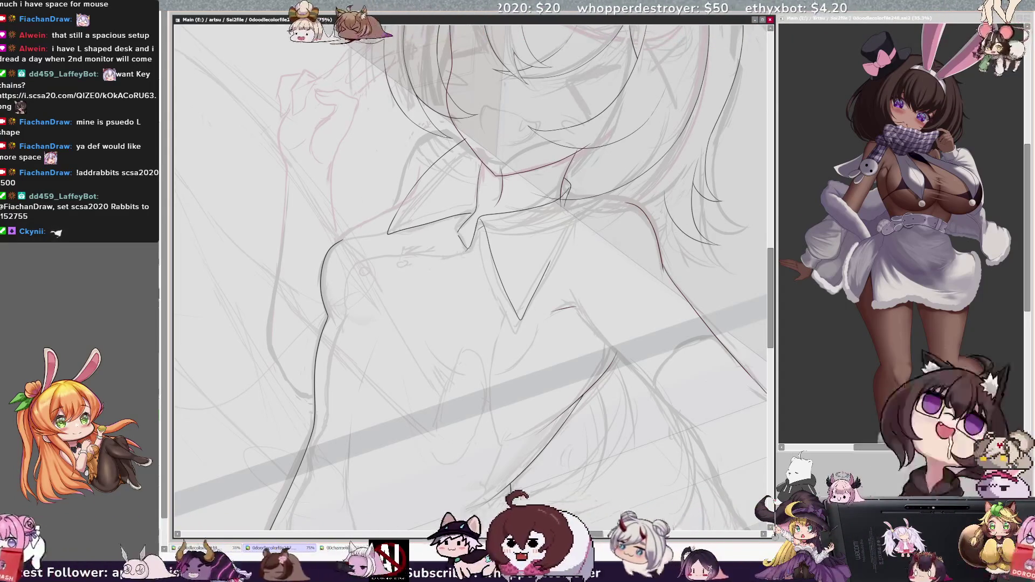
key("h")
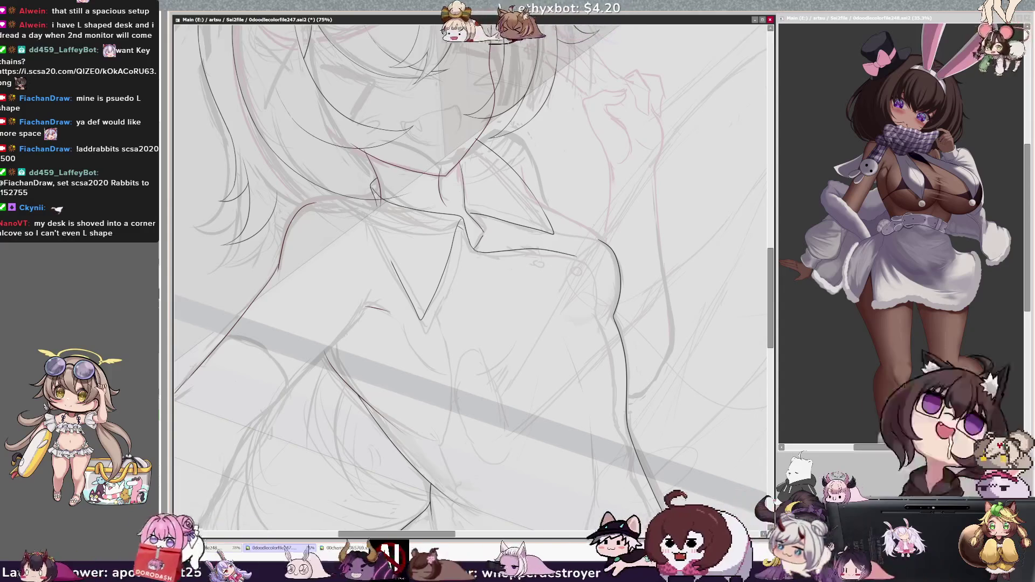
left_click_drag(591, 267, 597, 284)
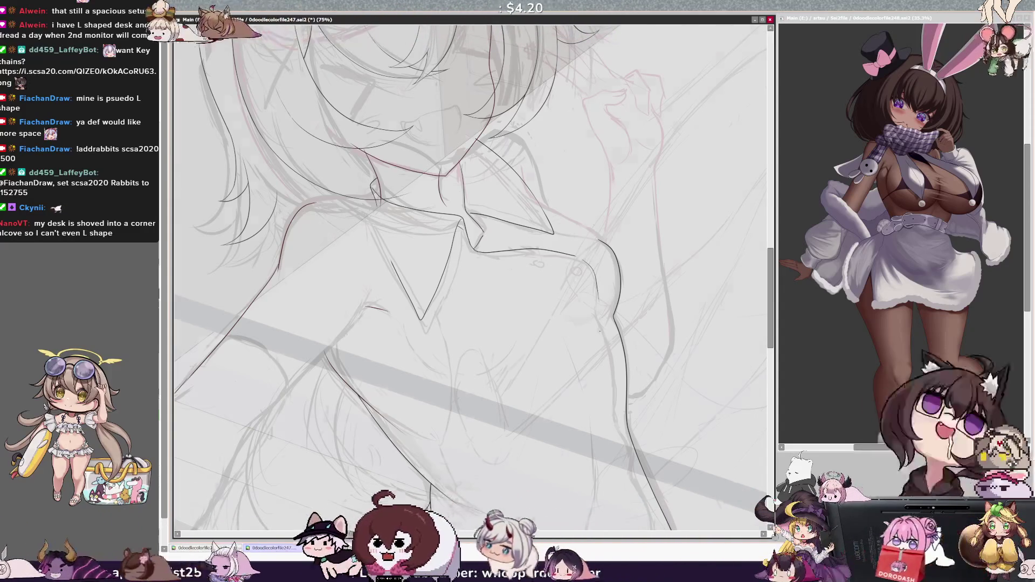
key("minus")
key("minus")
key("minus")
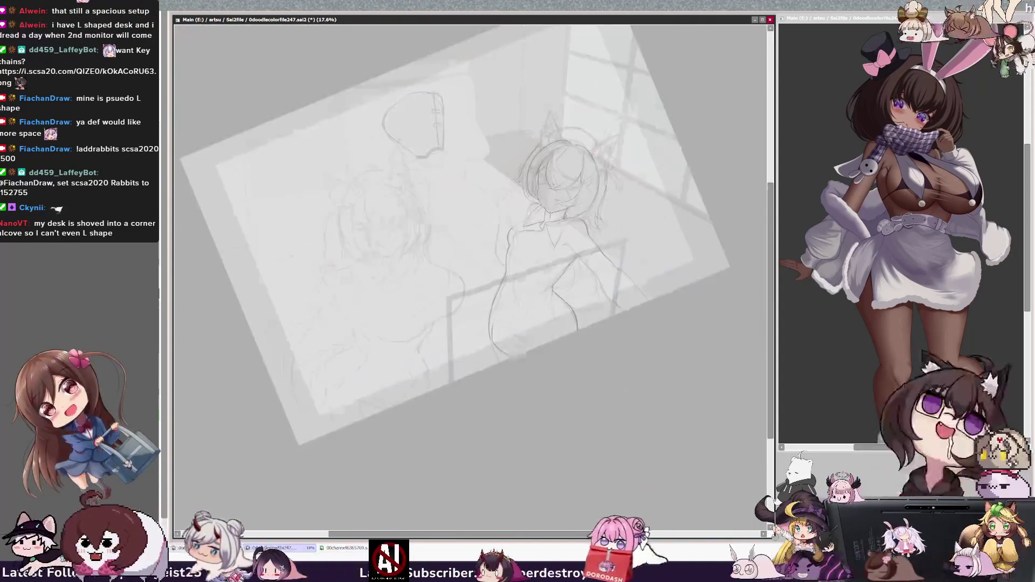
- Zoom the view to 42% centred on the standing girl's upper body
key("plus")
key("plus")
key("plus")
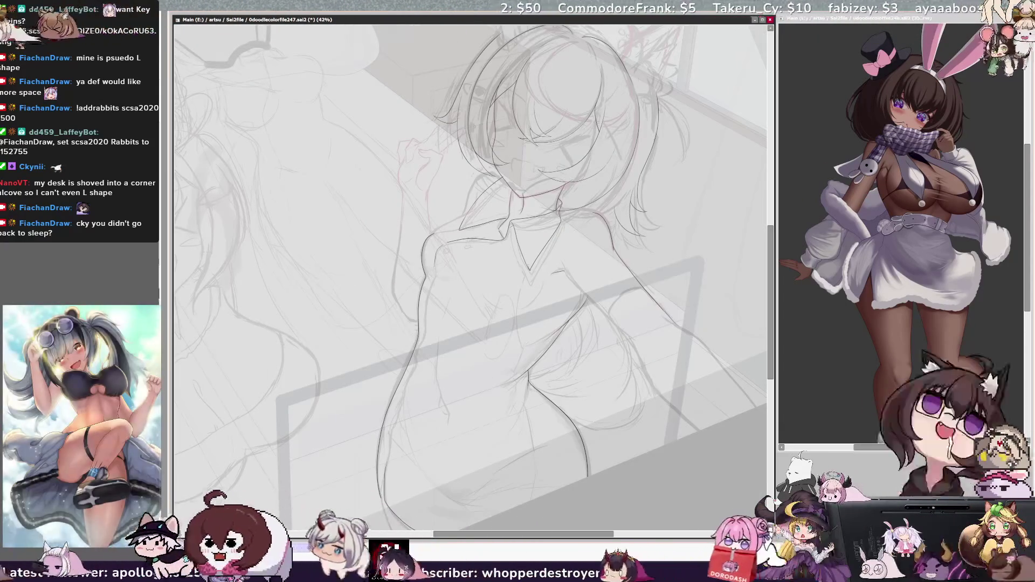
scroll(582, 164, "up", 5)
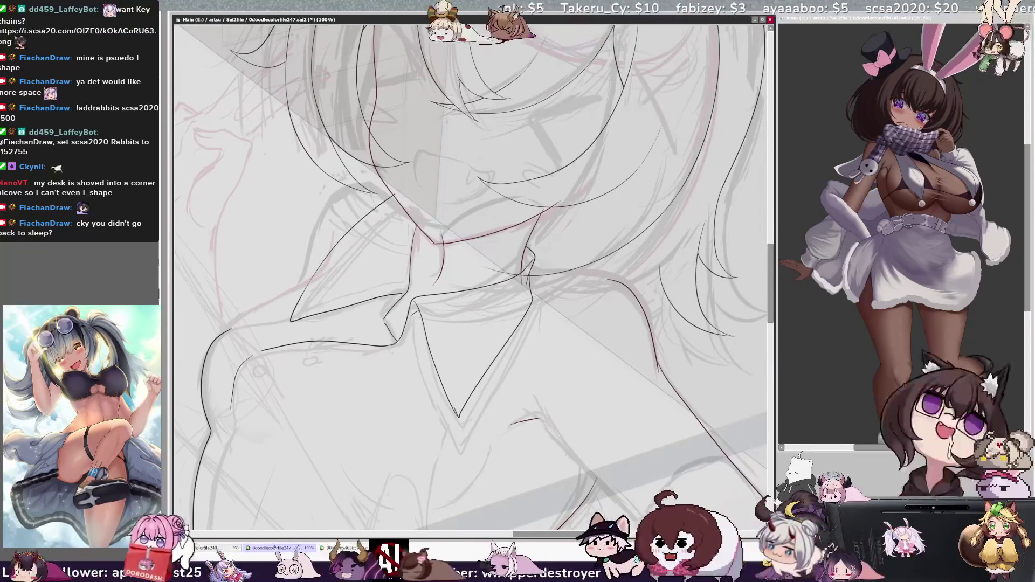
- Magnify the collar, set the brush size to about 28 and undo the stray joint stroke
key("ctrl+plus")
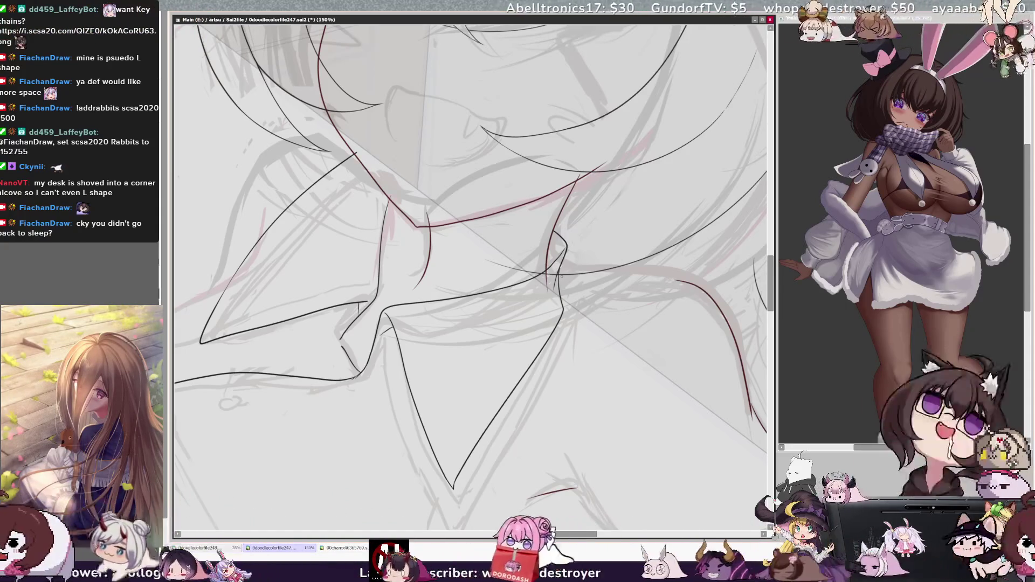
left_click_drag(582, 535, 561, 535)
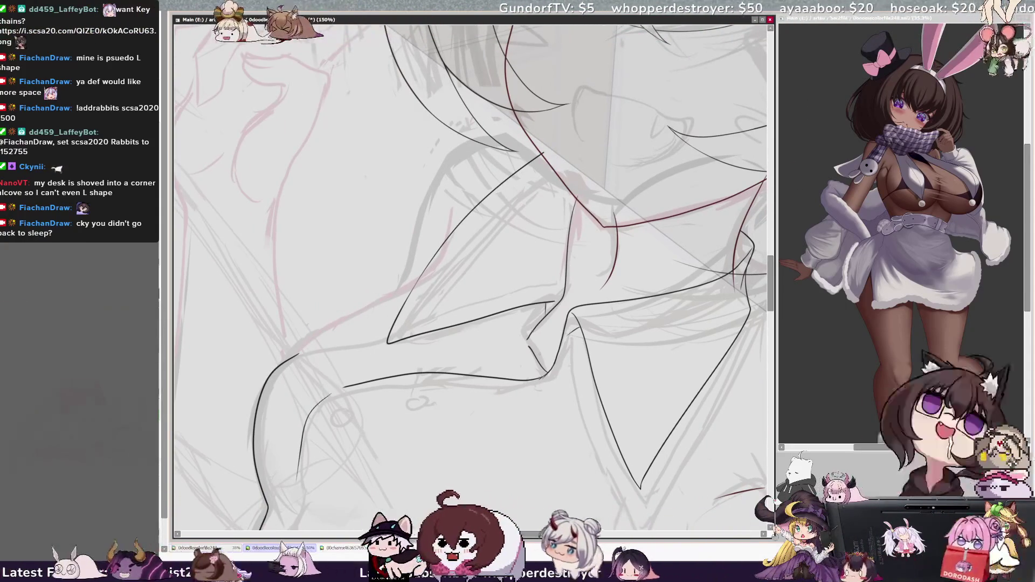
left_click_drag(527, 331, 541, 330)
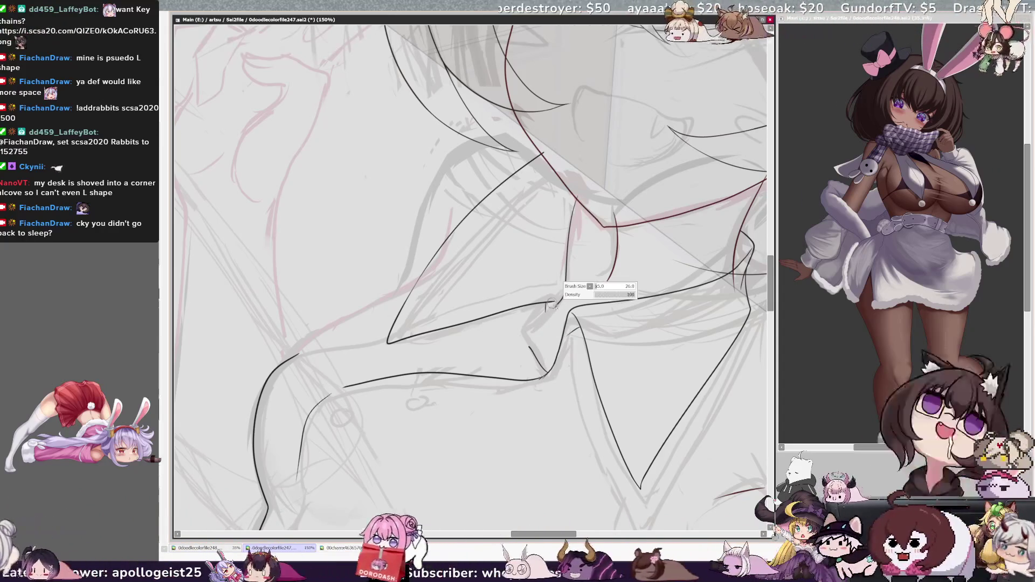
key("ctrl+z")
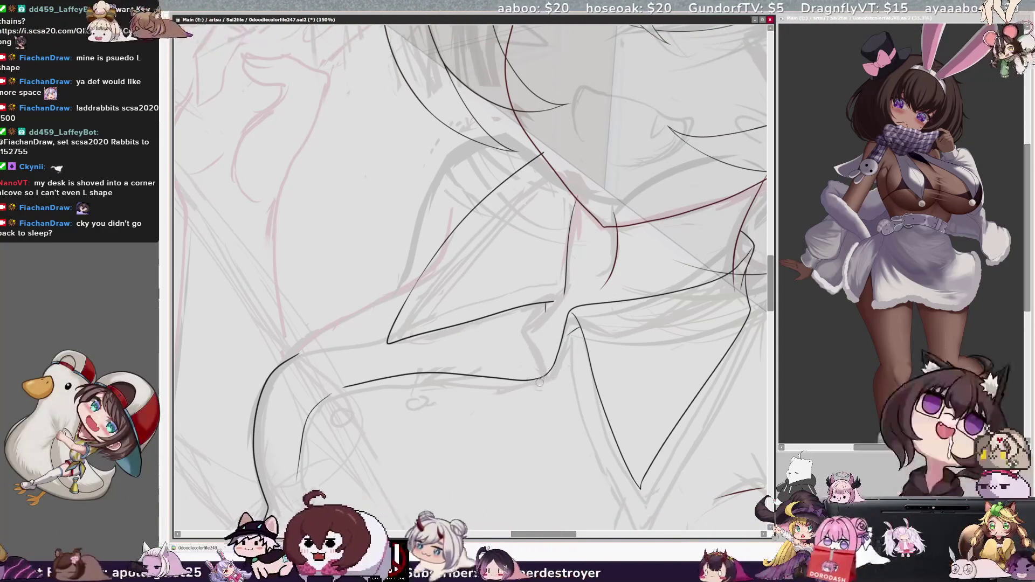
key("h")
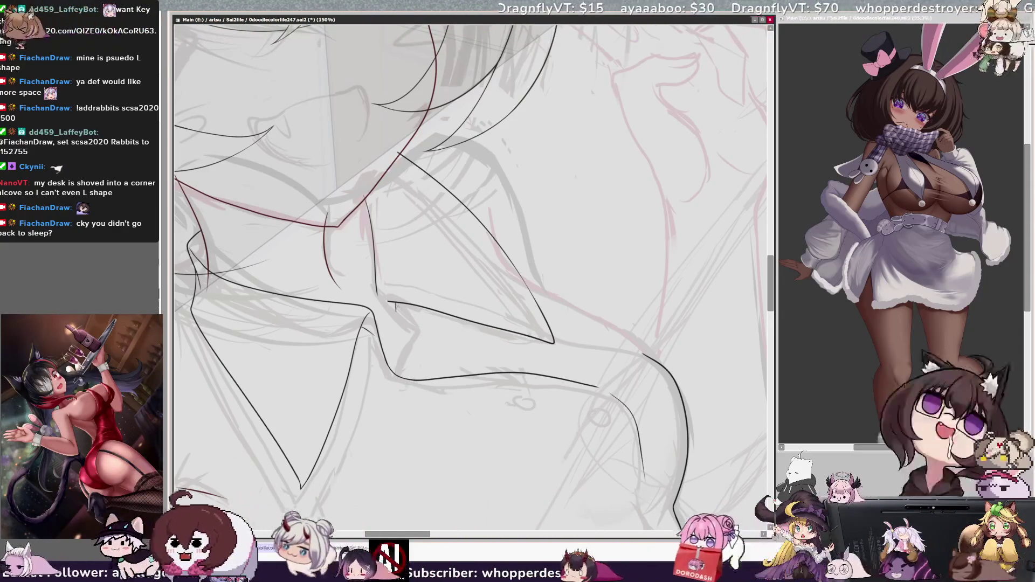
key("h")
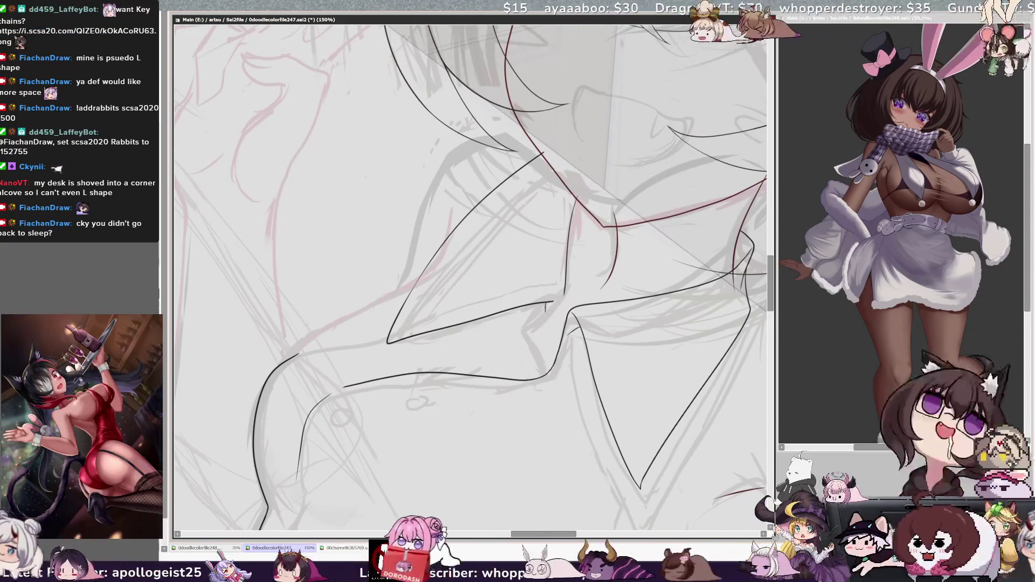
- Extend the collar line downward and join two collar lines with a short stroke, mirroring to check
left_click_drag(543, 356, 543, 374)
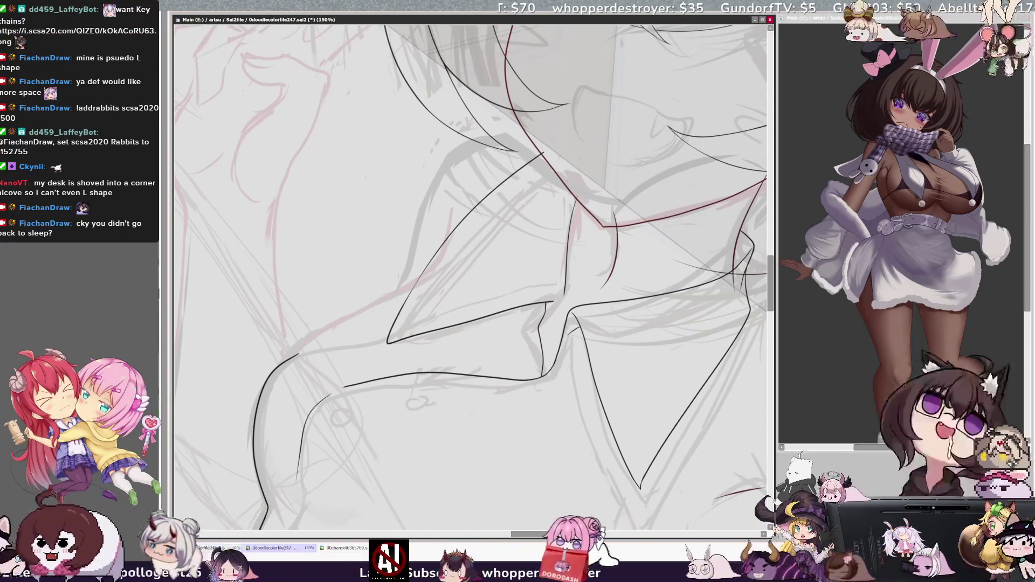
key("h")
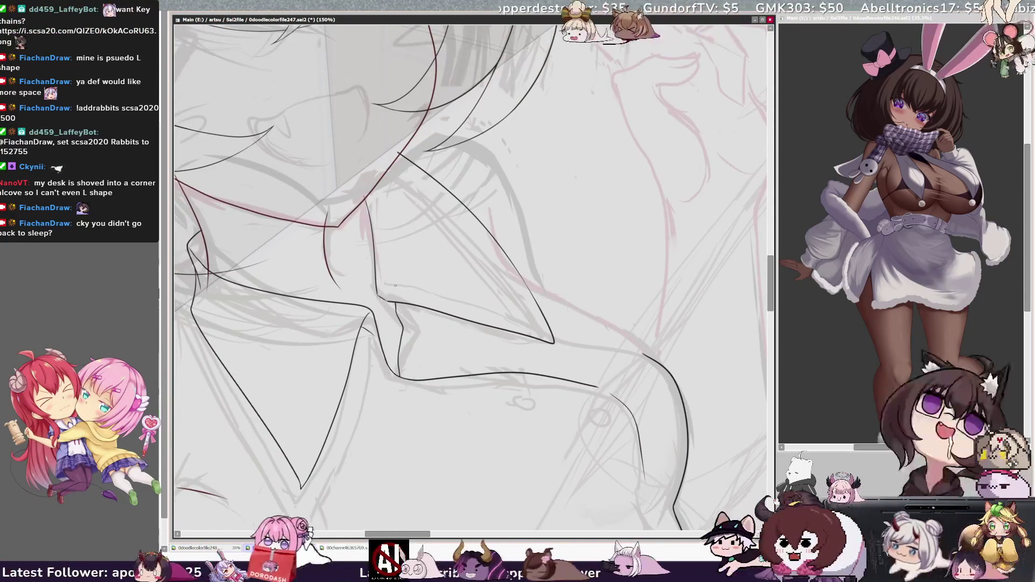
key("h")
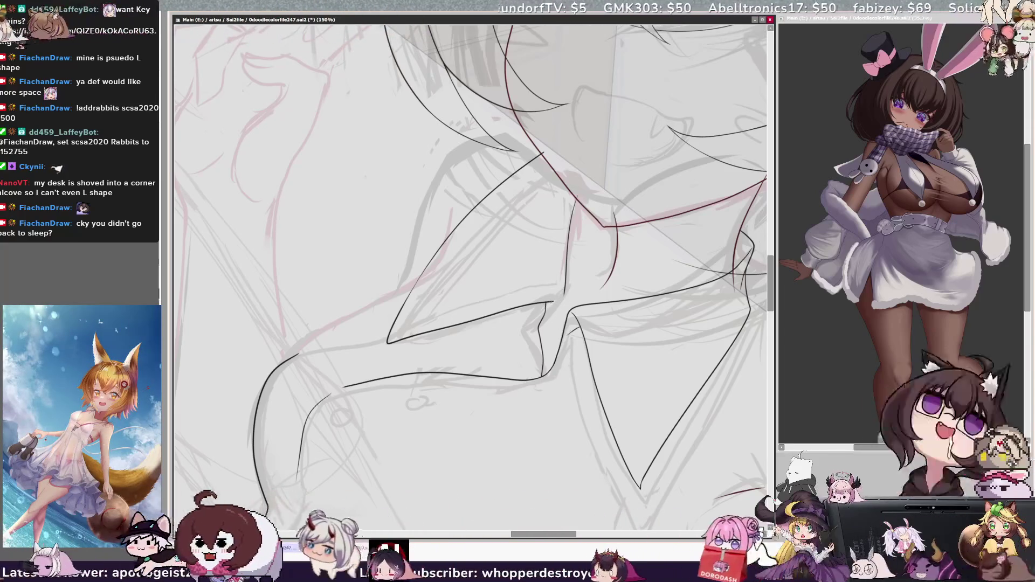
key("h")
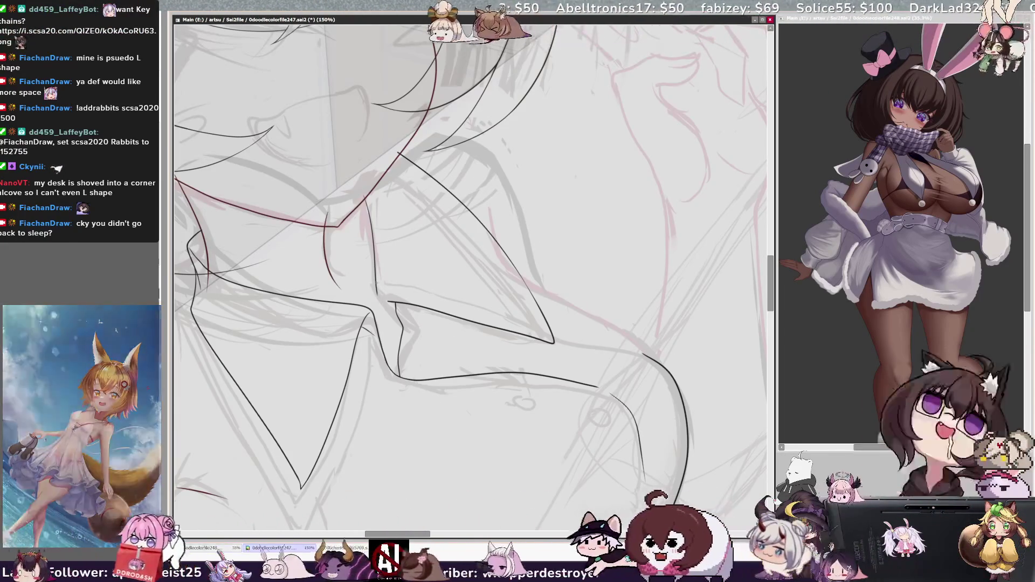
left_click_drag(377, 295, 387, 300)
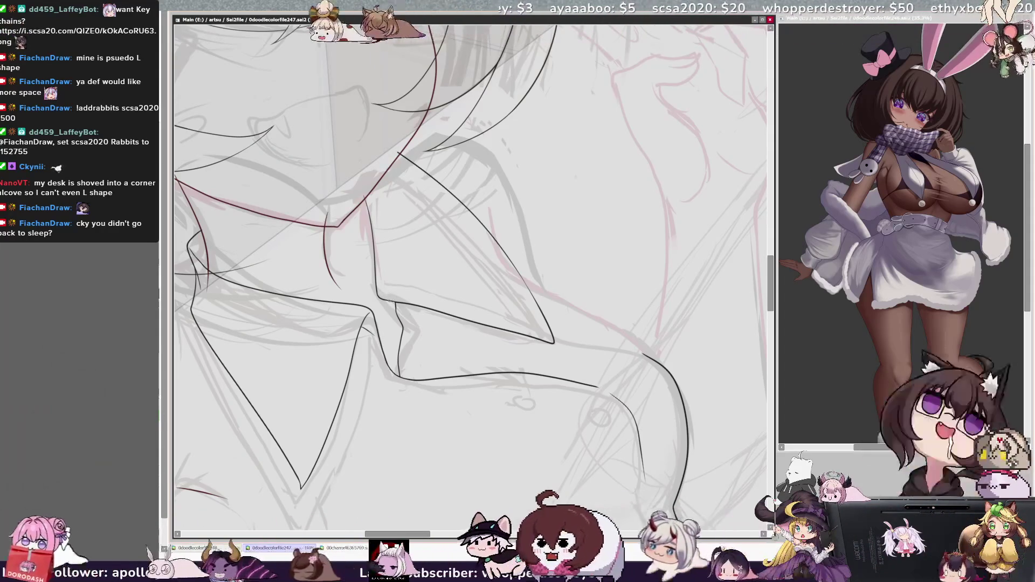
key("h")
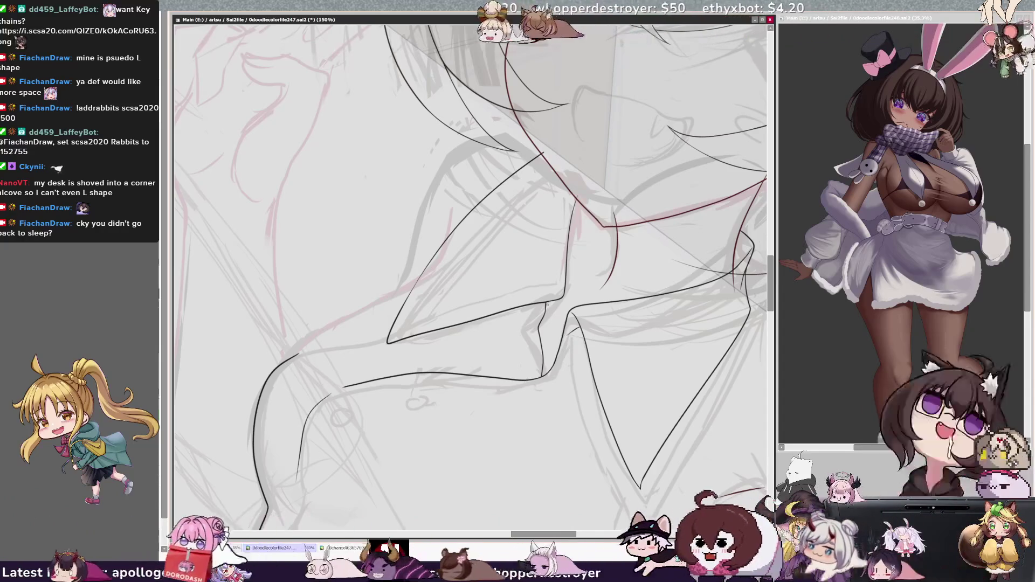
key("h")
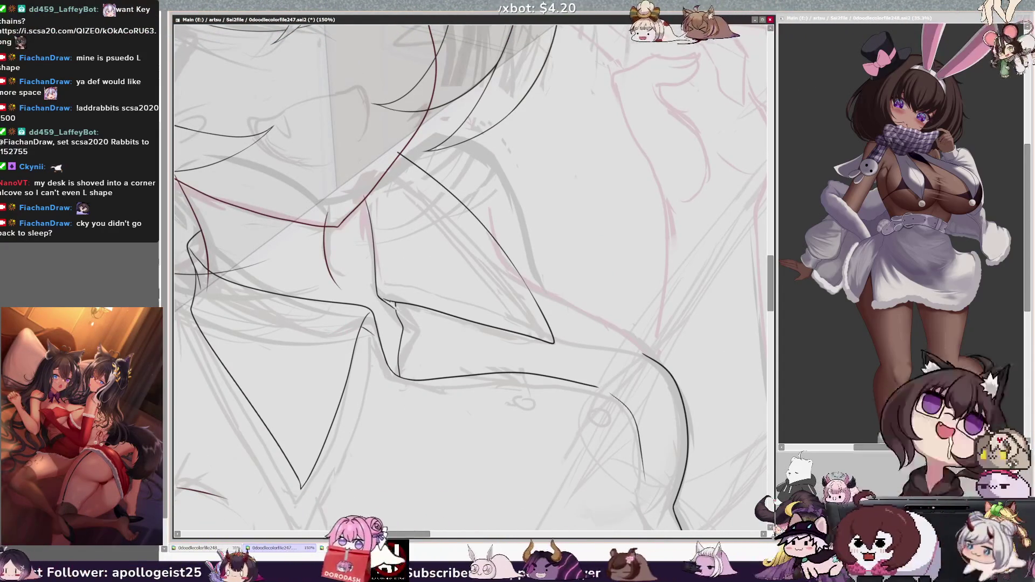
key("minus")
key("minus")
key("minus")
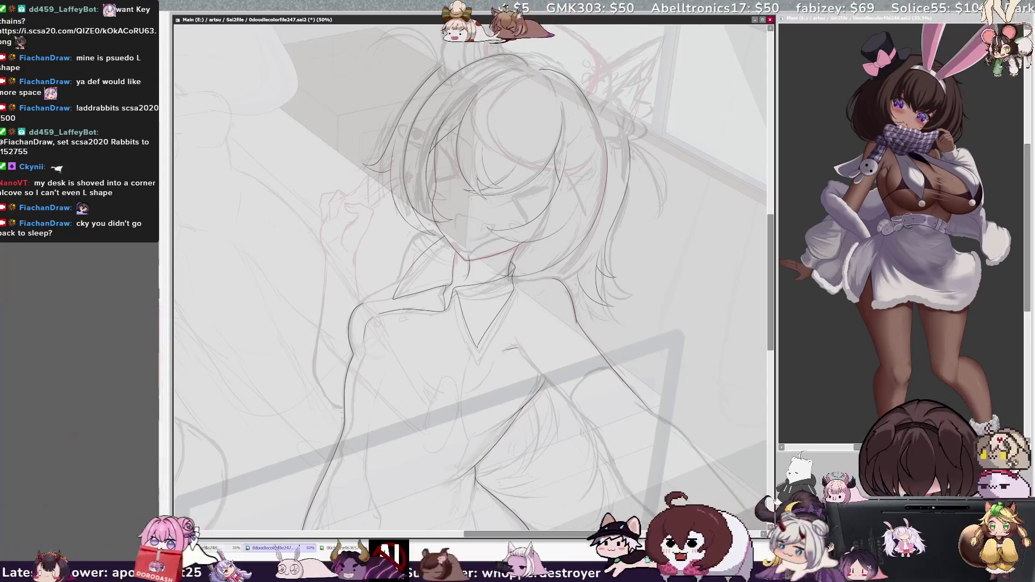
key("Delete")
- At 100% zoom, ink the collar line and its curved edge, mirroring the view to check
key("Home")
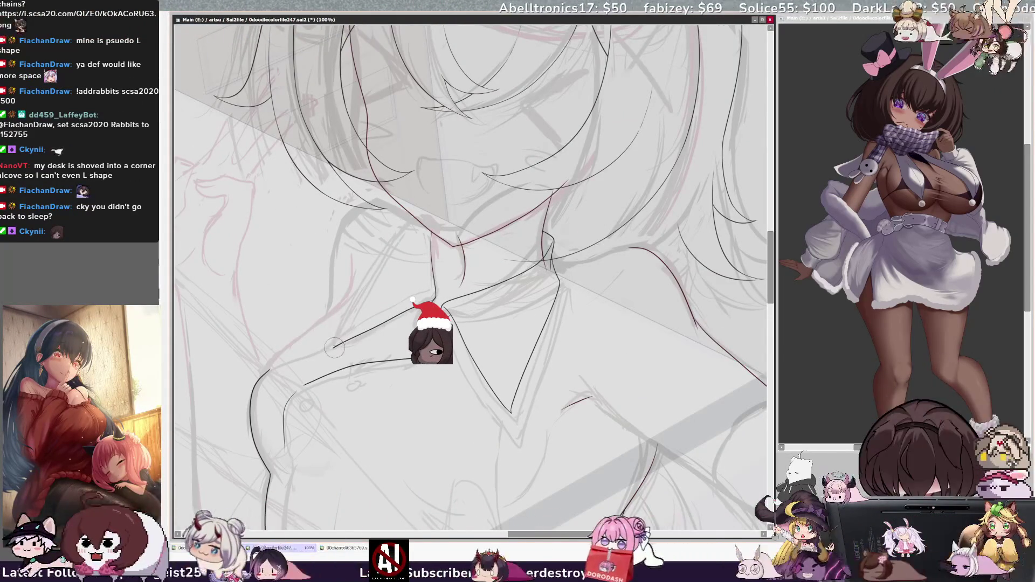
left_click_drag(411, 221, 332, 347)
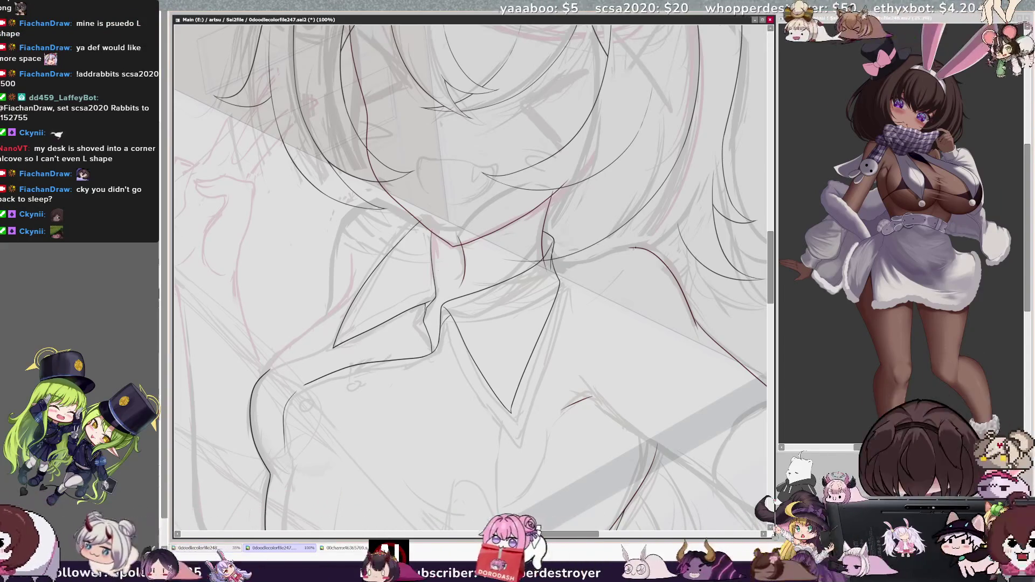
key("h")
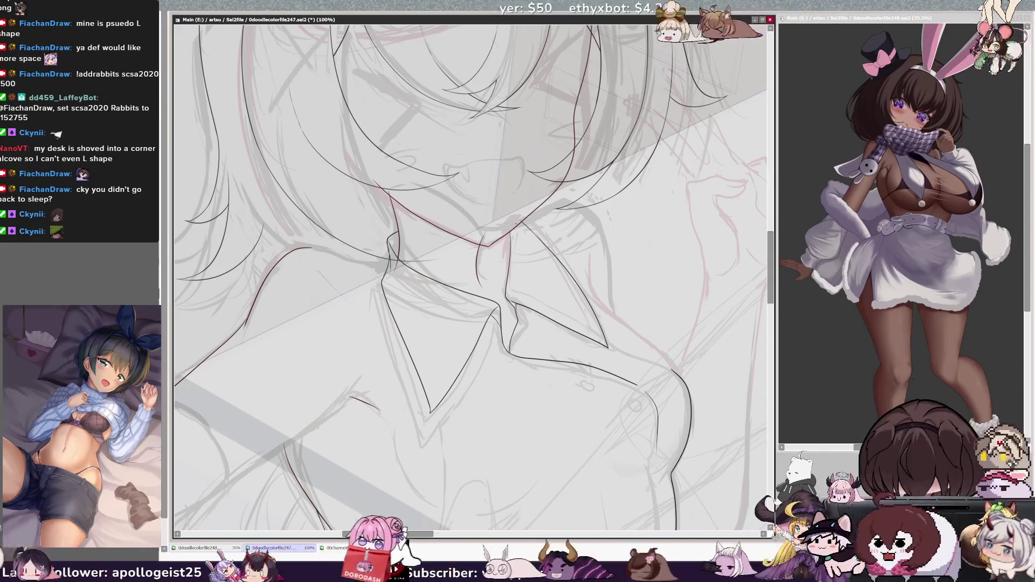
key("h")
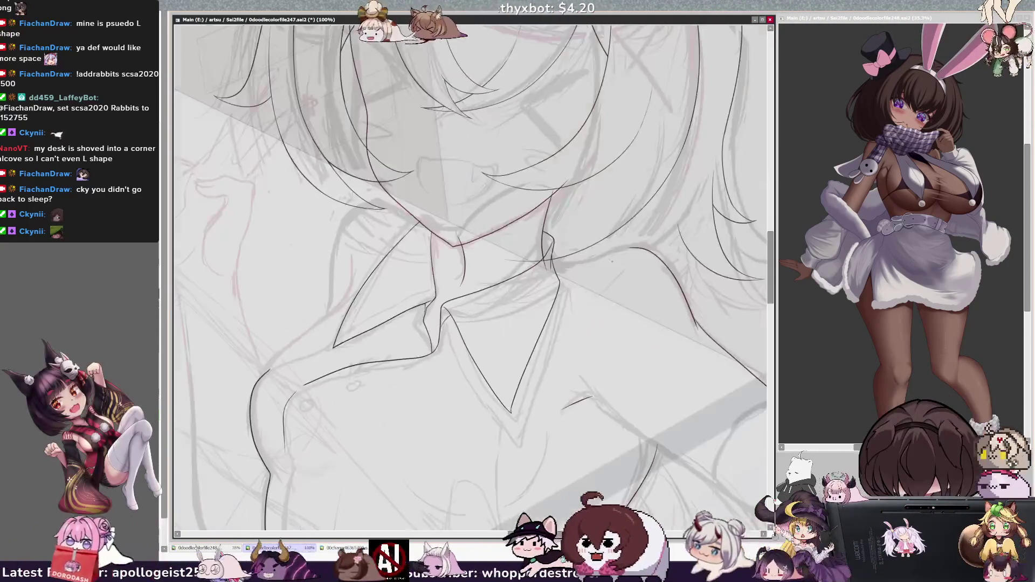
left_click_drag(380, 199, 330, 287)
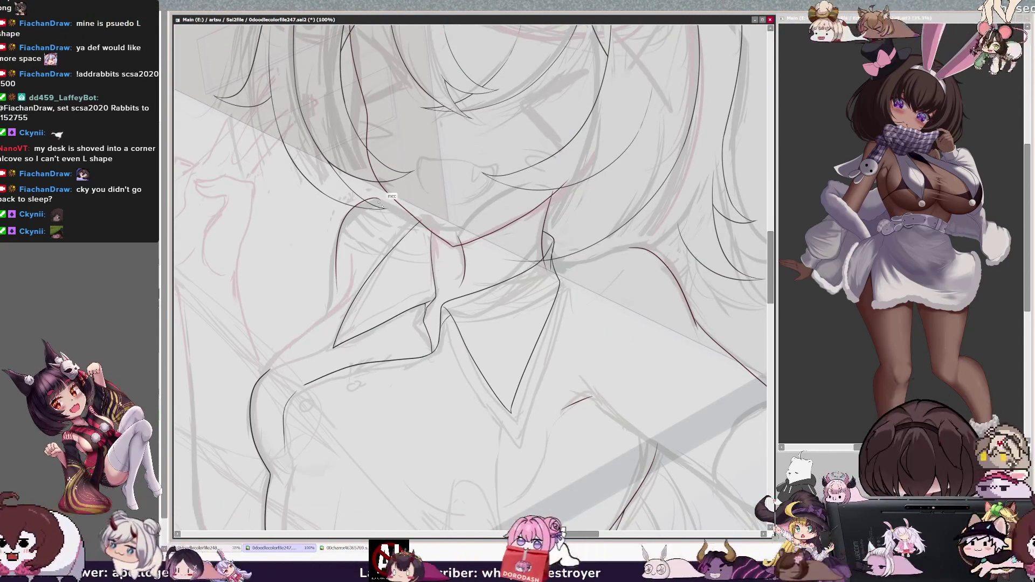
left_click_drag(380, 198, 335, 281)
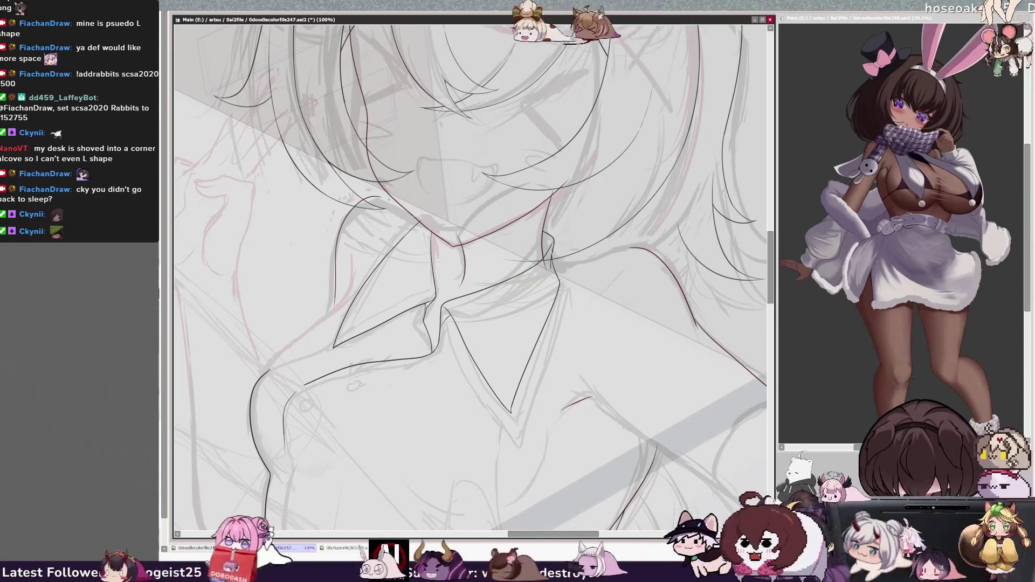
key("h")
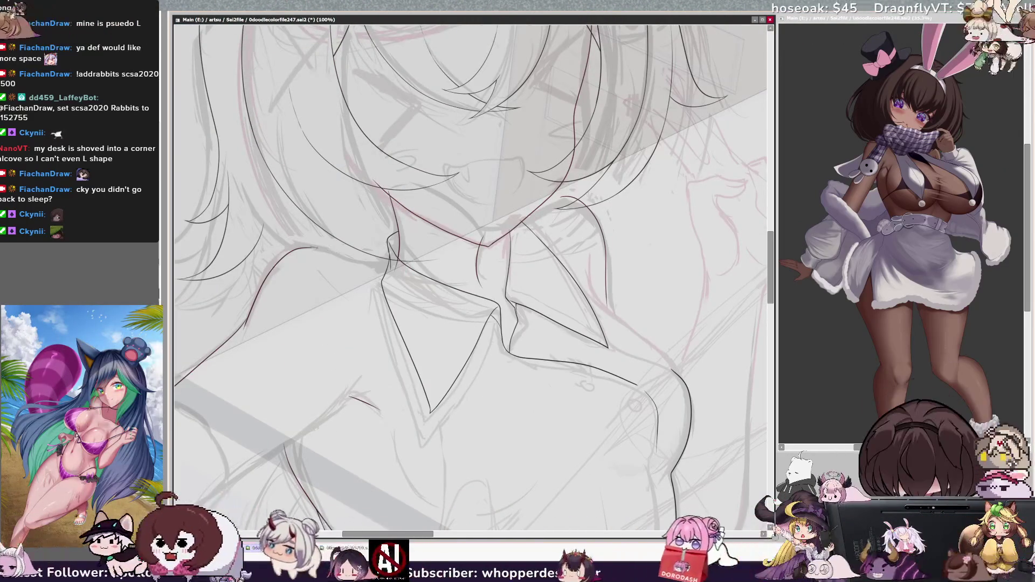
key("h")
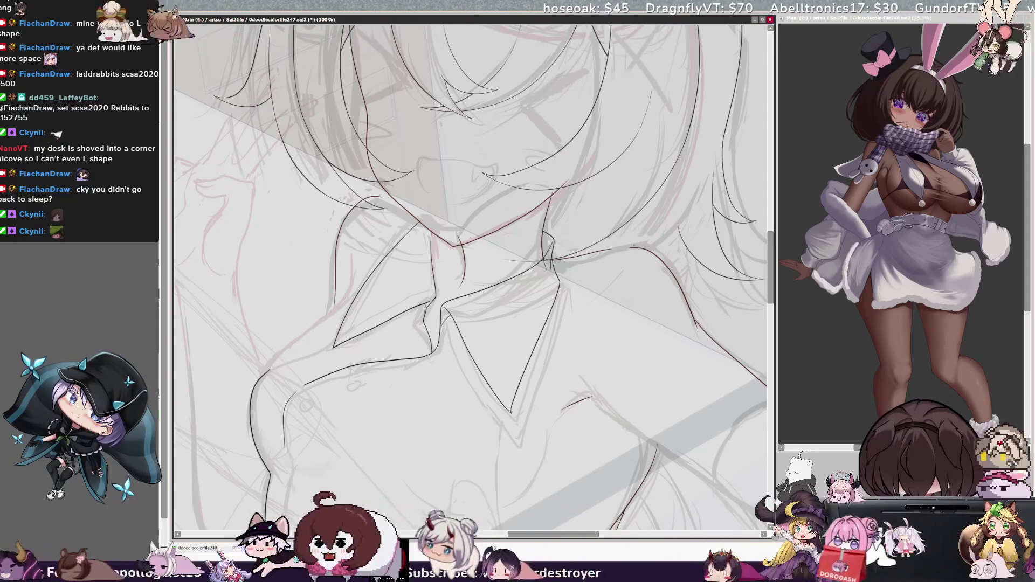
key("Delete")
key("Delete")
key("Delete")
key("Delete")
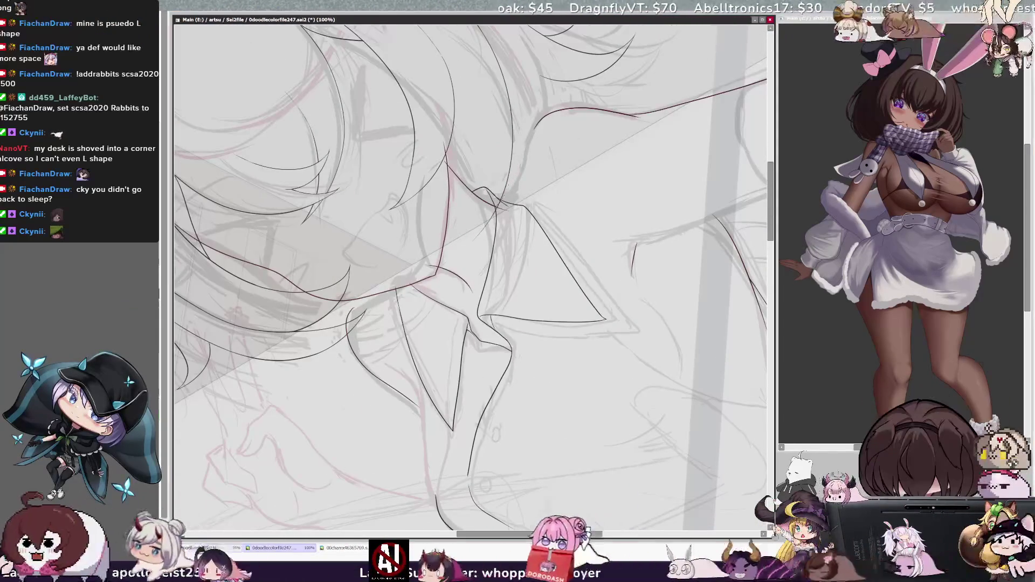
- Undo the last stroke and redraw the collar's side line twice until it is clean
key("ctrl+z")
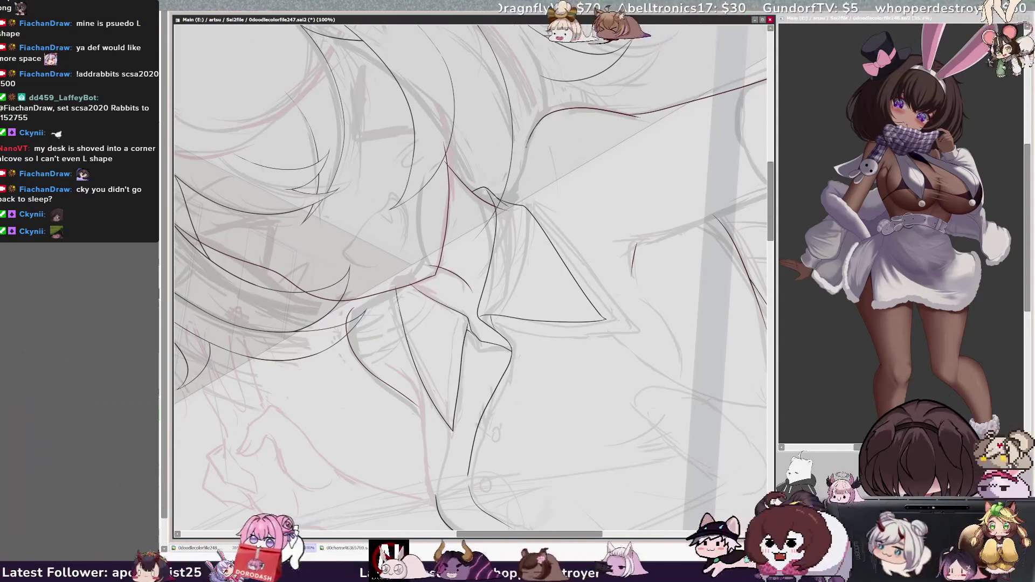
left_click_drag(544, 116, 504, 204)
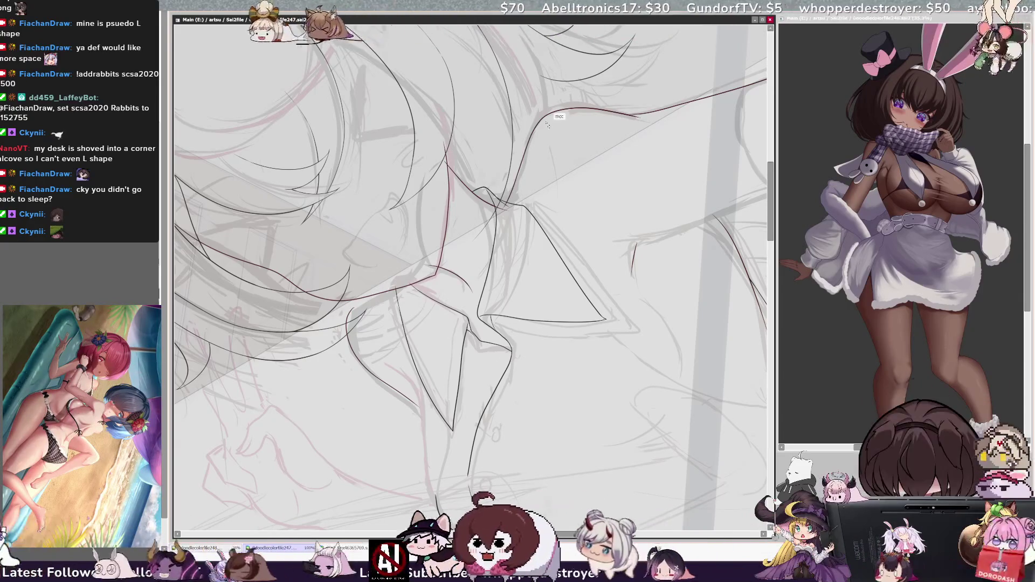
key("ctrl+z")
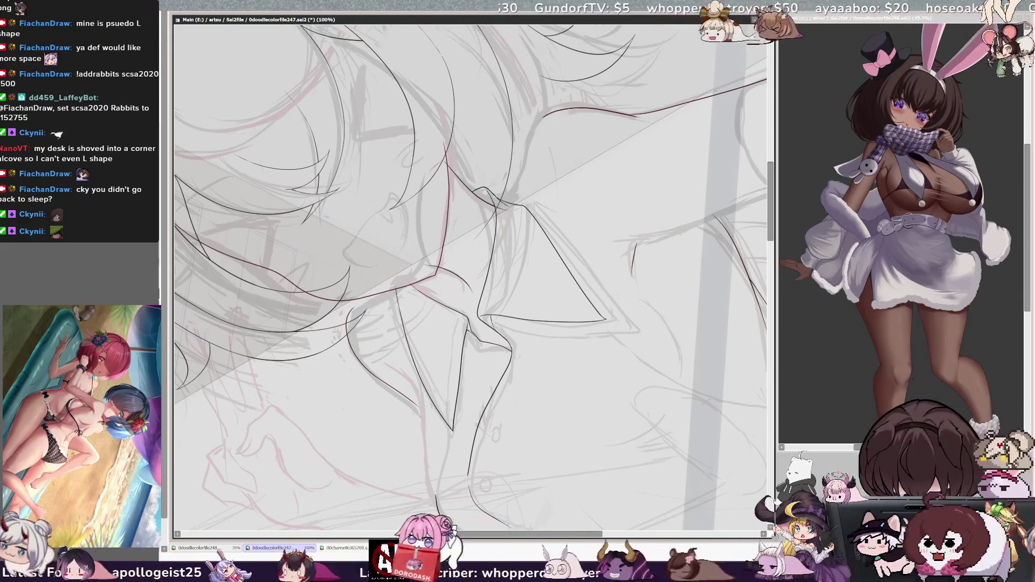
left_click_drag(544, 112, 504, 202)
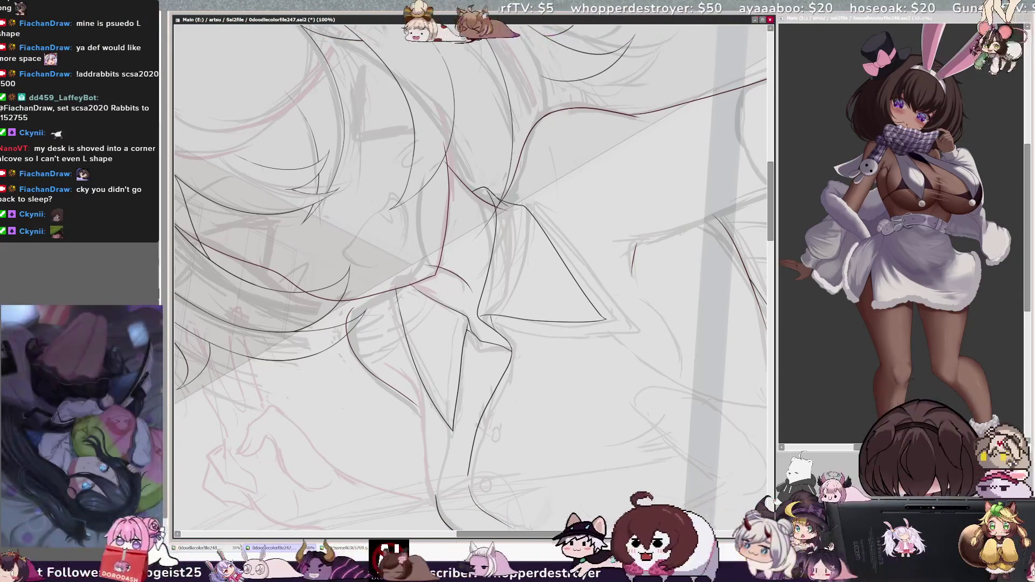
key("Delete")
key("Delete")
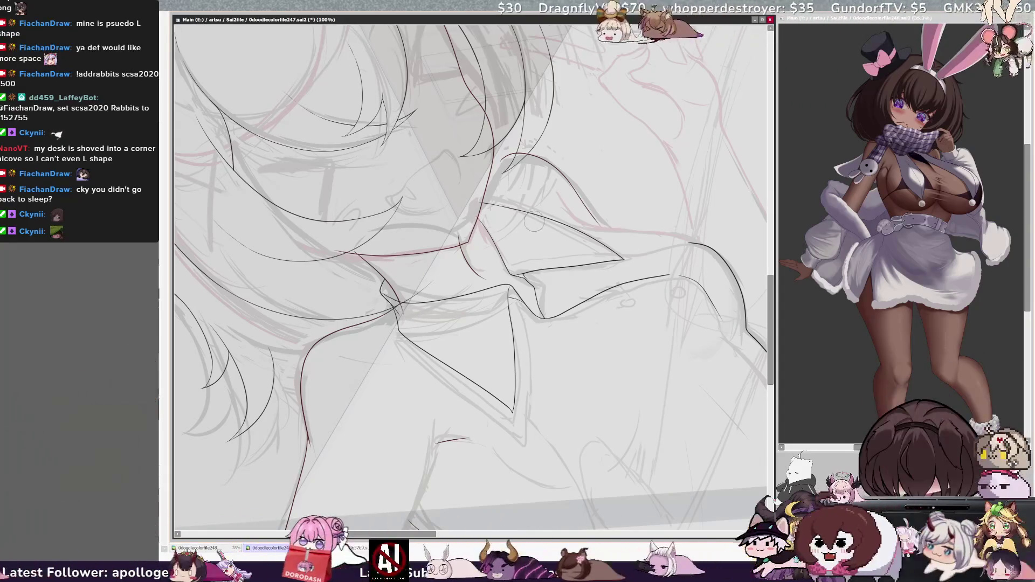
- Ink a curved line down the collar's left side after discarding two misplaced strokes
key("h")
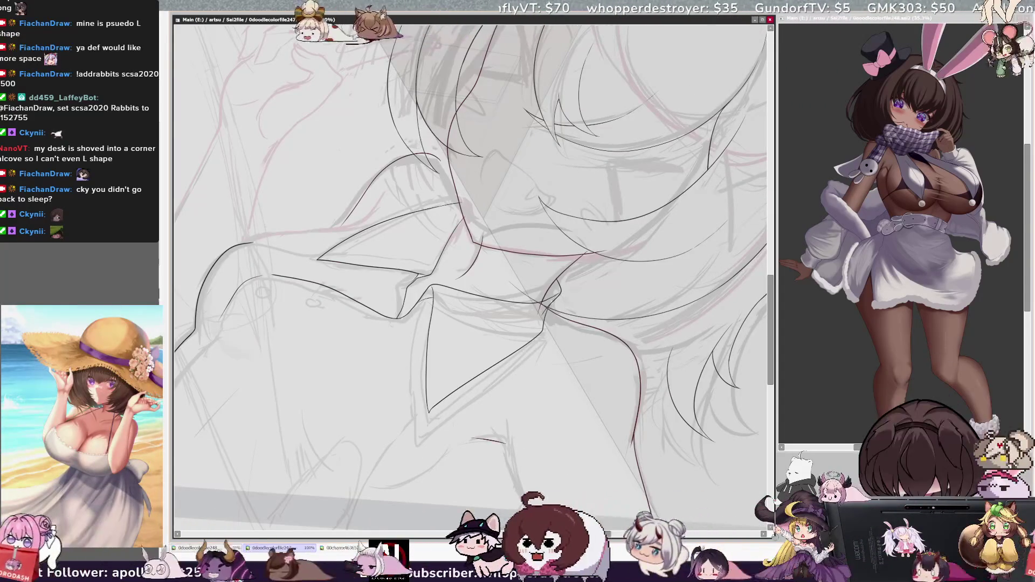
key("Delete")
key("Delete")
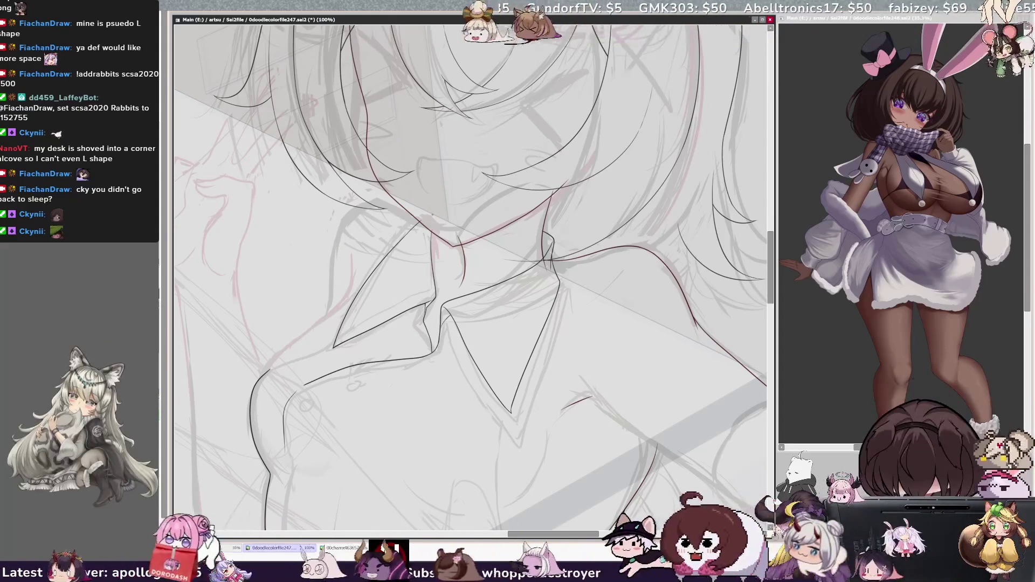
key("h")
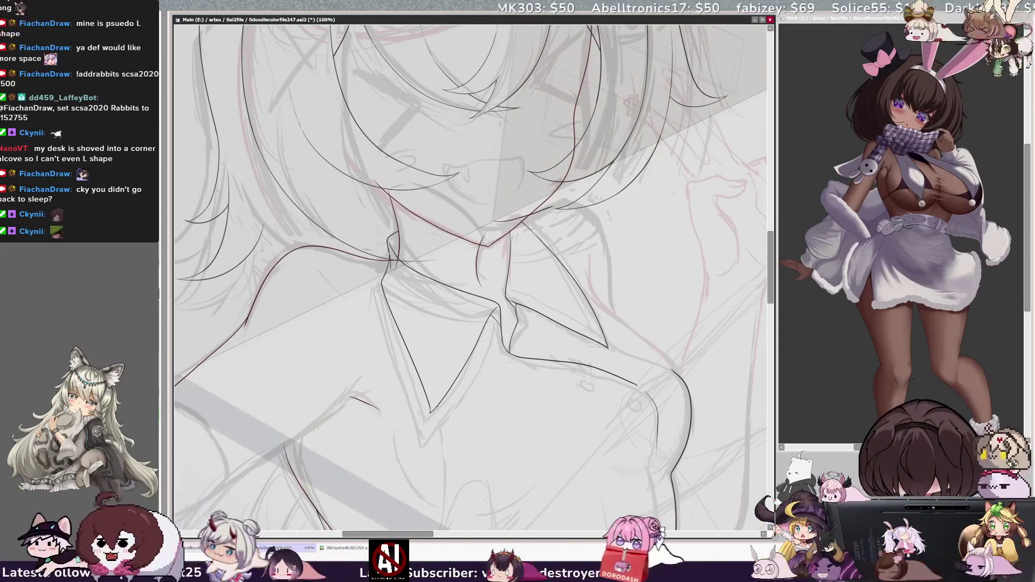
key("h")
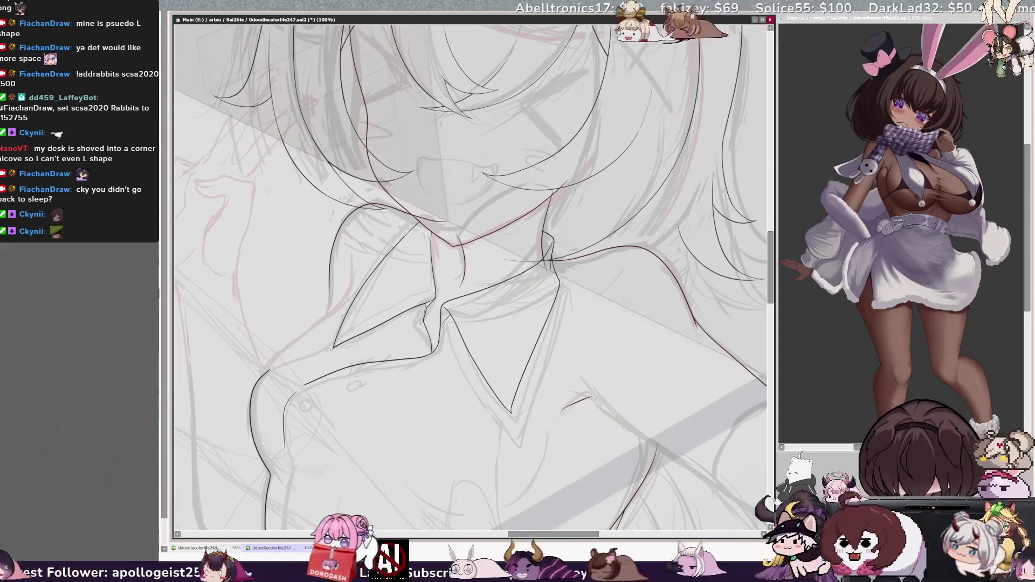
left_click_drag(331, 320, 333, 242)
key("ctrl+z")
mouse_move(330, 301)
left_mouse_down()
mouse_move(344, 221)
mouse_move(447, 216)
left_mouse_up()
key("ctrl+z")
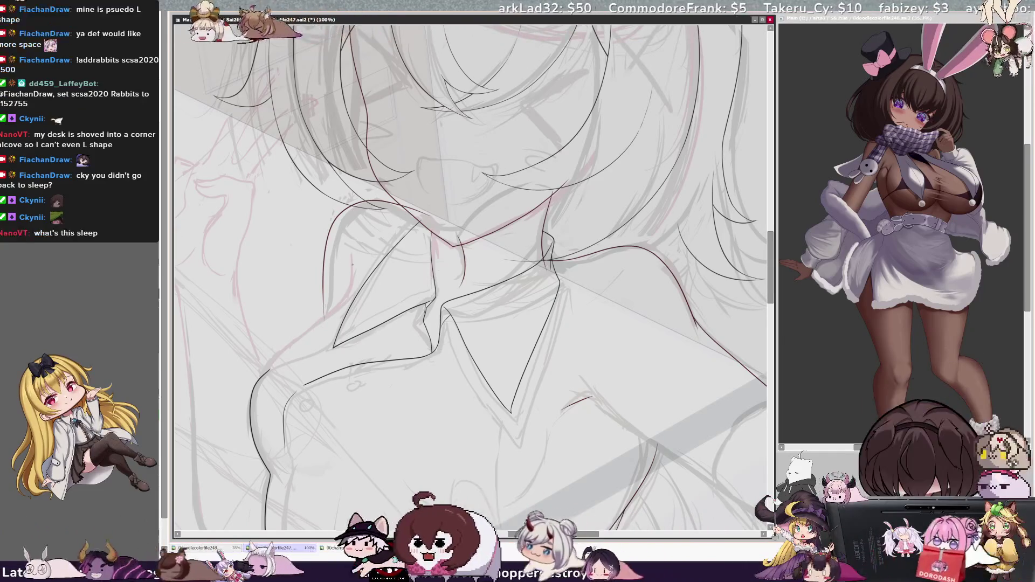
left_click_drag(353, 276, 264, 375)
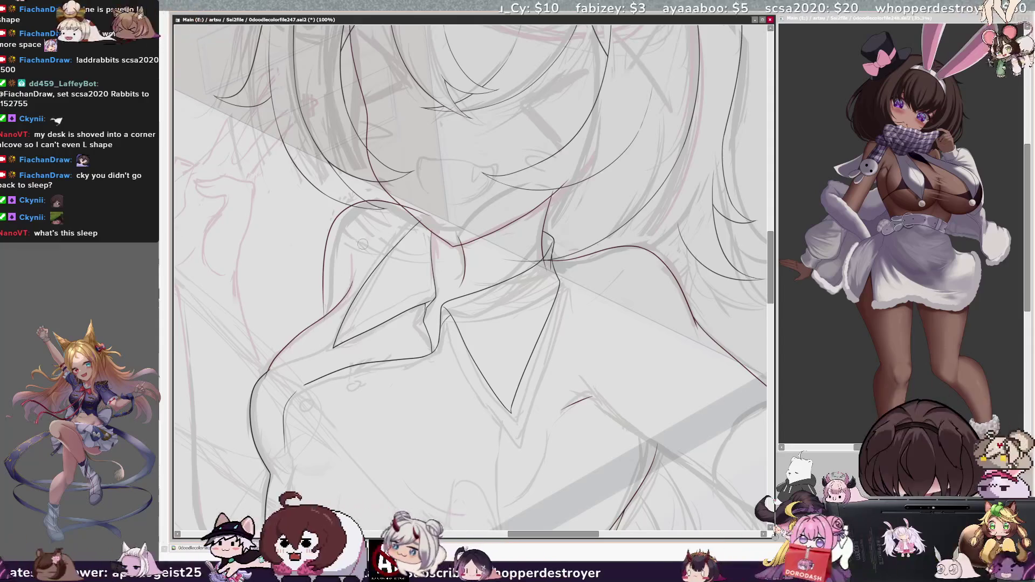
key("minus")
key("minus")
key("minus")
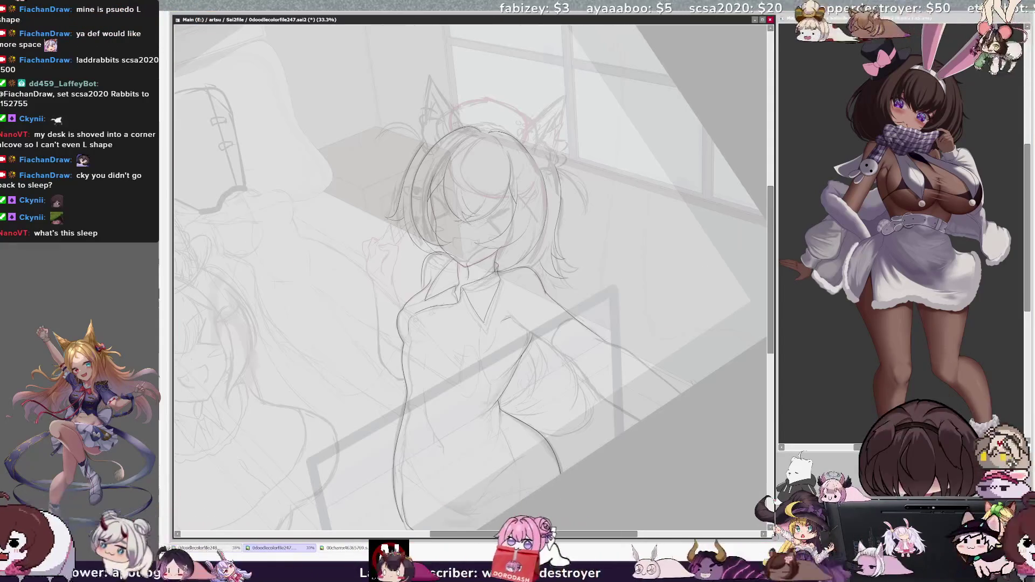
- Tilt the canvas view and zoom to 75% on the girl's face and collar
key("h")
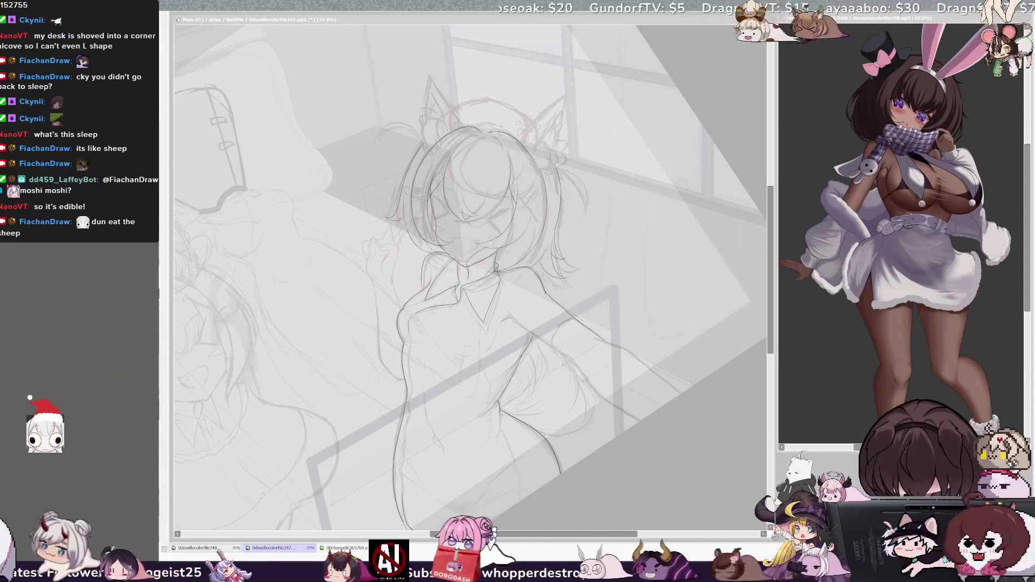
left_click(333, 13)
key("Delete")
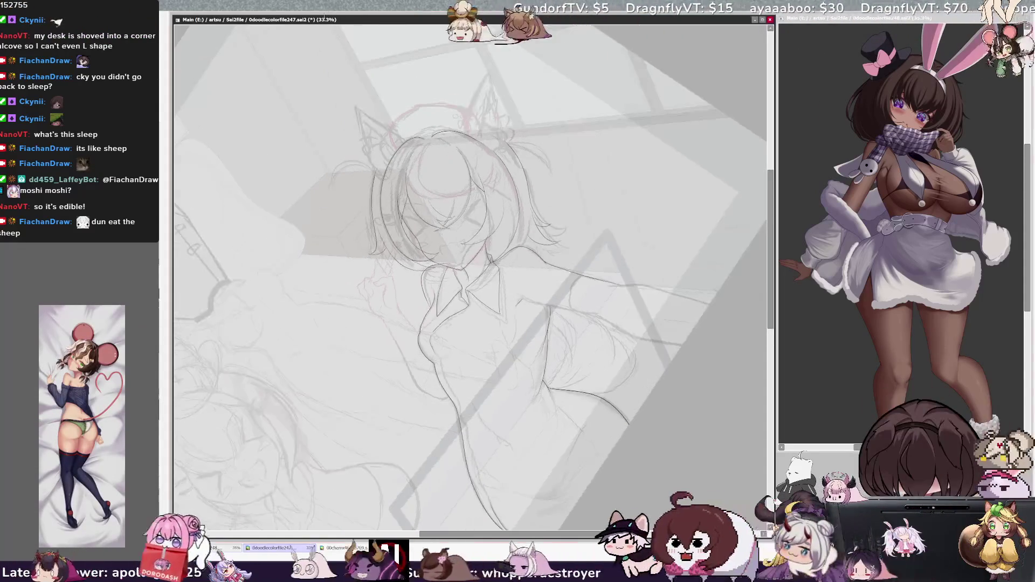
key("Page_Up")
key("Page_Up")
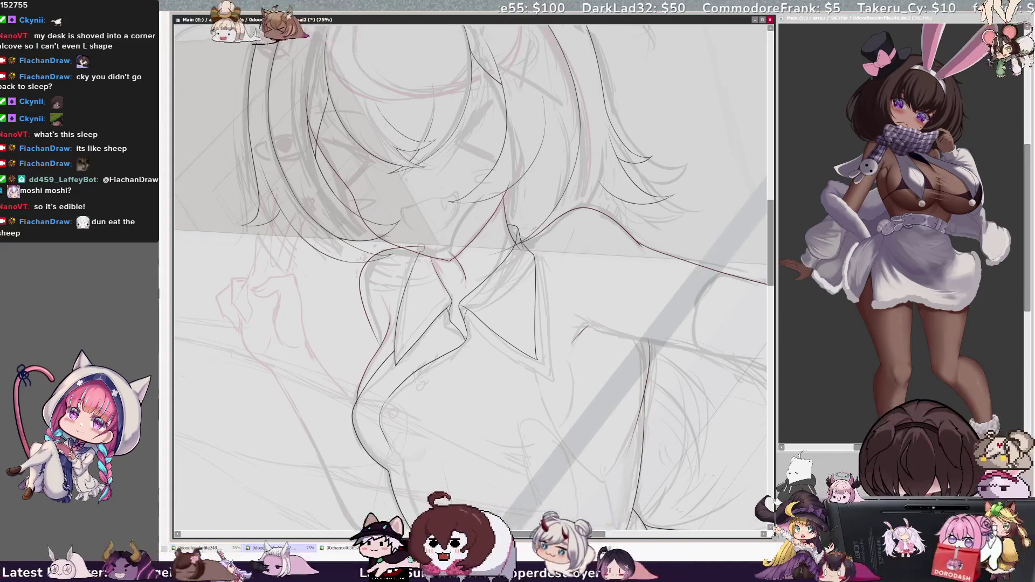
- Rotate and mirror the view back and forth to inspect the inked collar and hair
key("End")
key("End")
key("End")
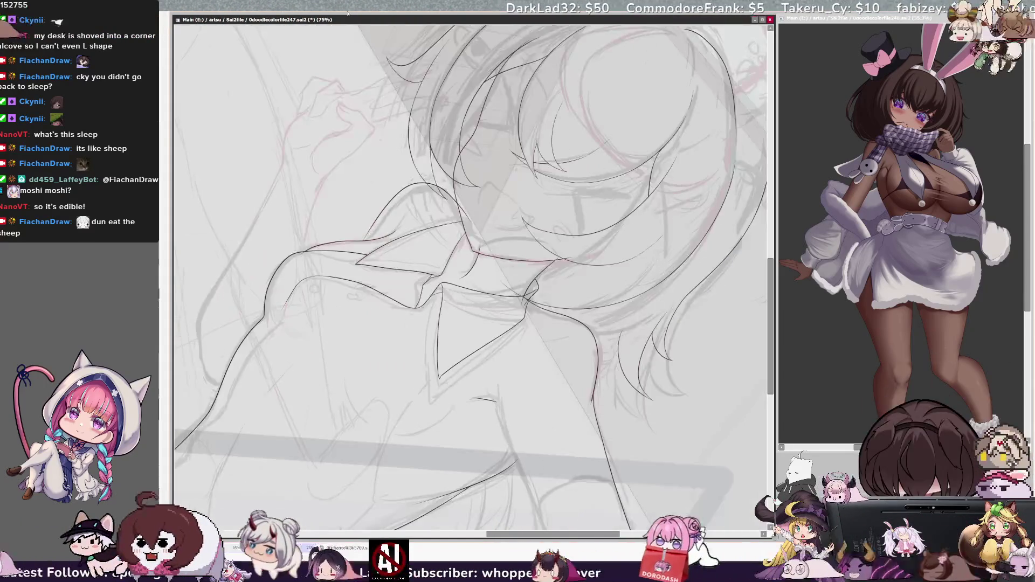
key("Delete")
key("Delete")
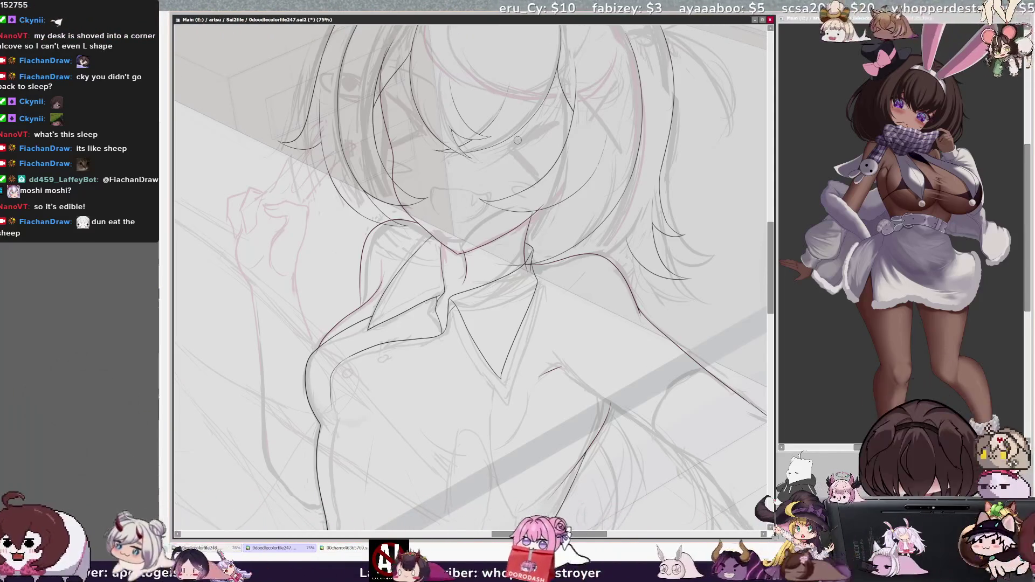
key("Insert")
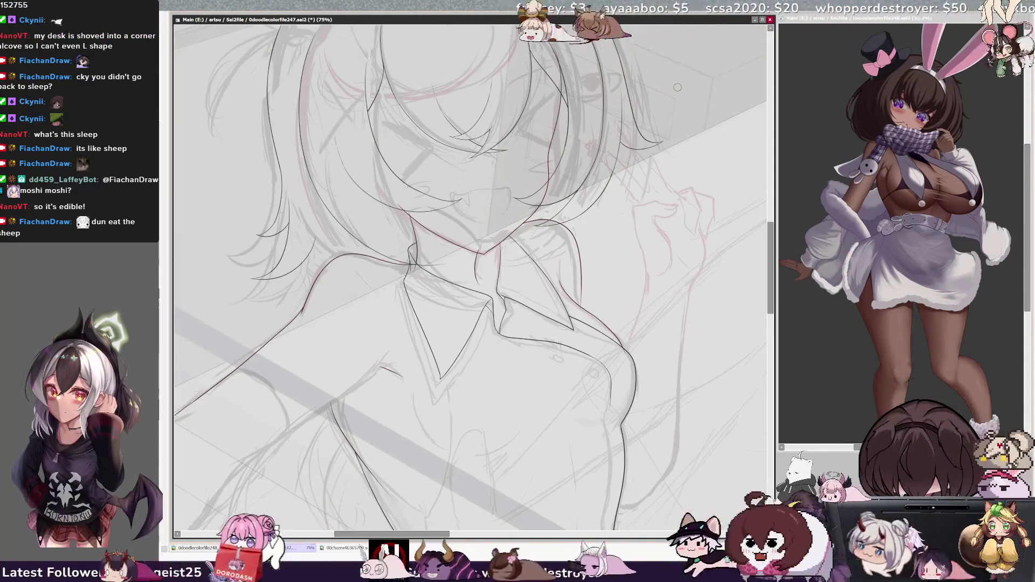
key("Insert")
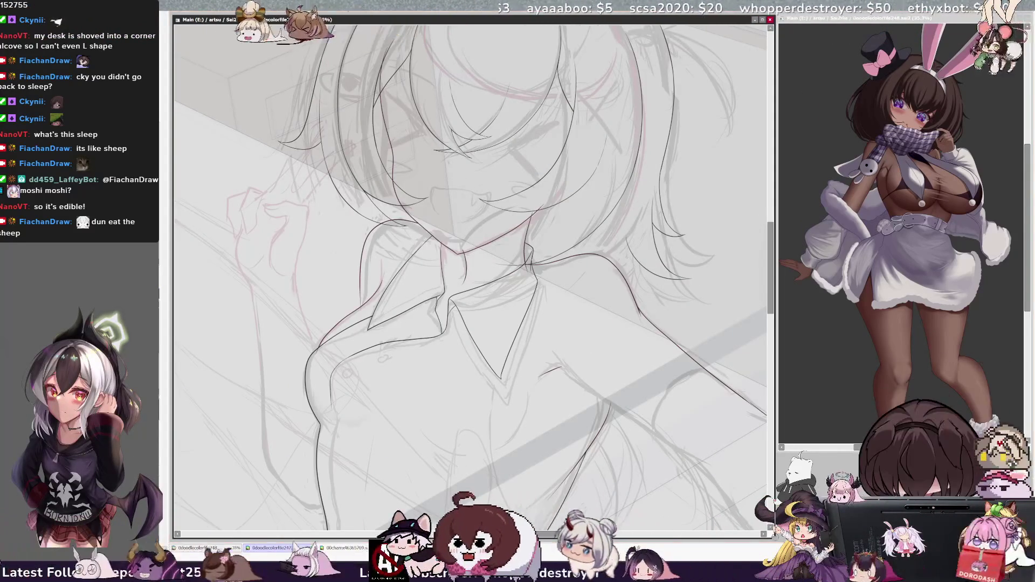
key("Delete")
key("End")
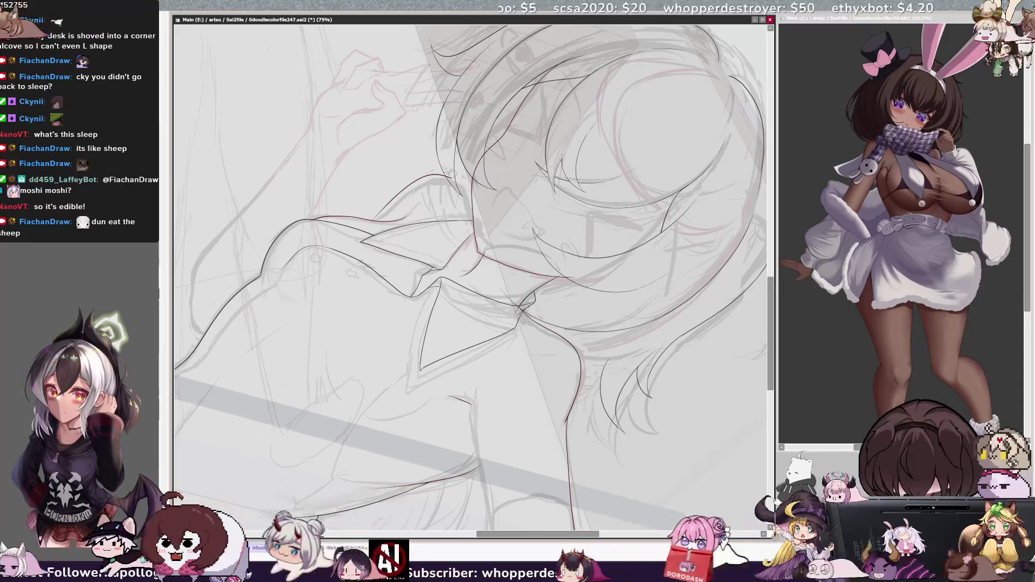
- Check once more from mirrored angles, then zoom out to 33.3% turning the sketch upright
key("Delete")
key("End")
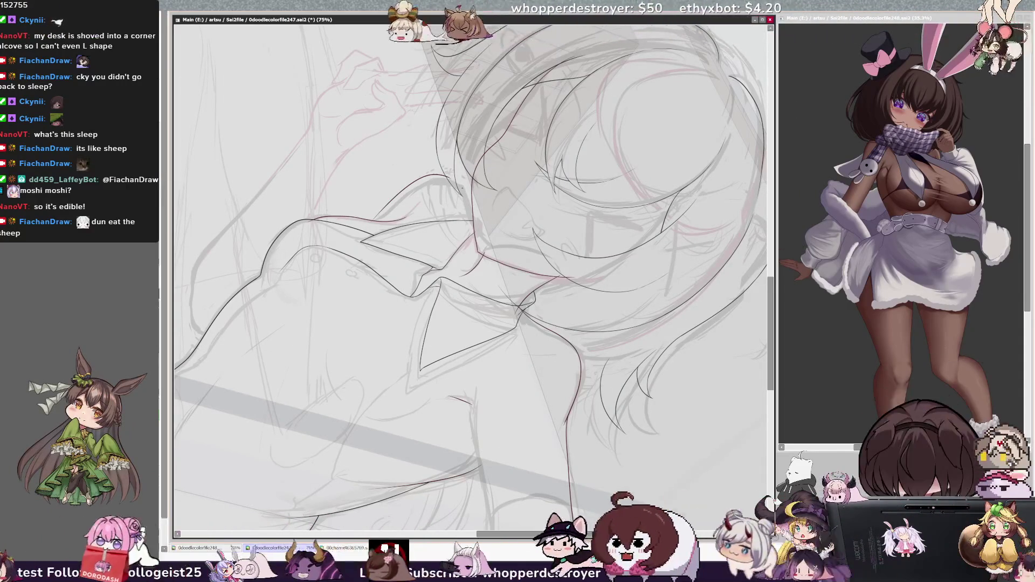
key("Insert")
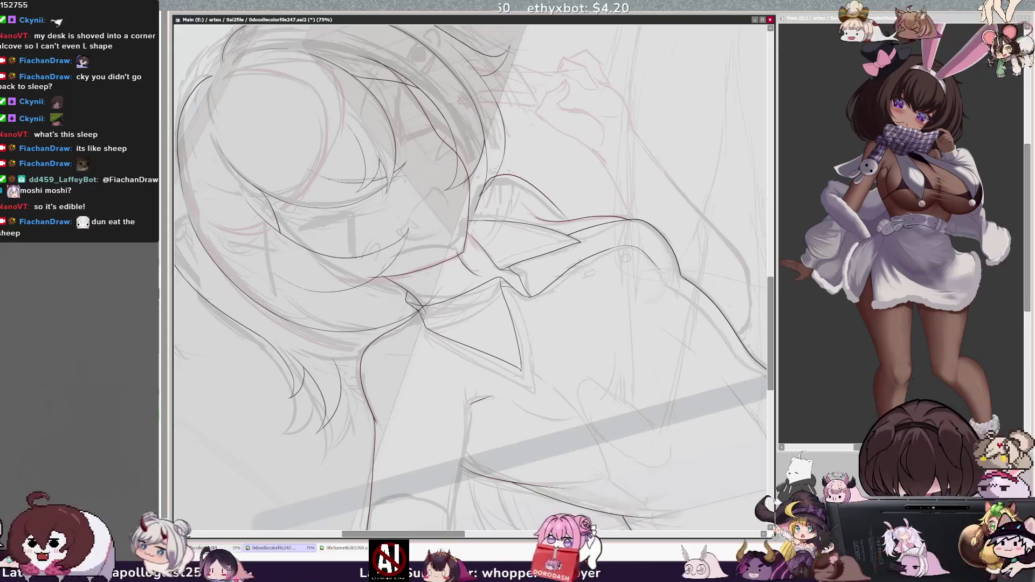
key("Delete")
key("Delete")
key("Insert")
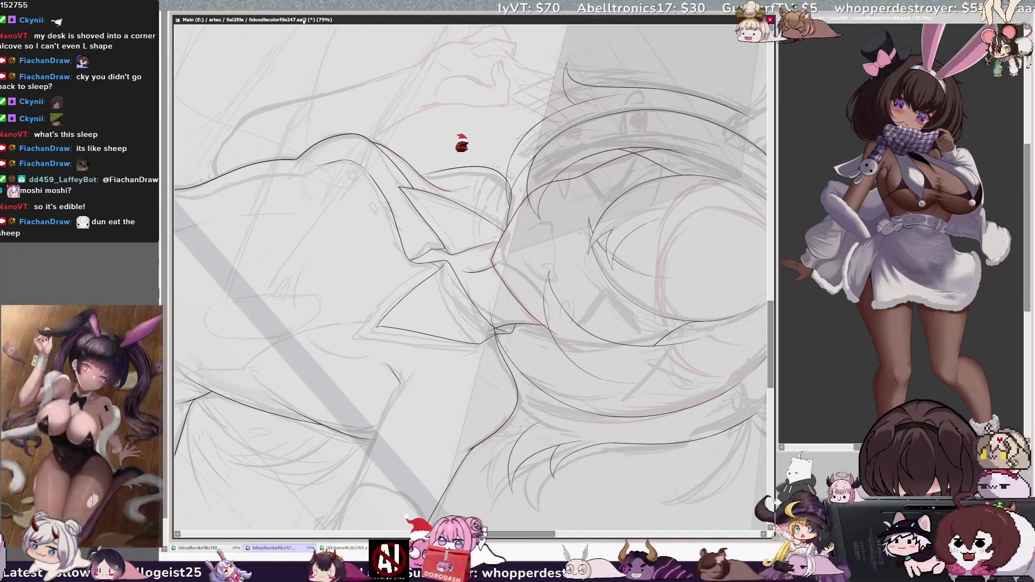
key("minus")
key("minus")
key("Delete")
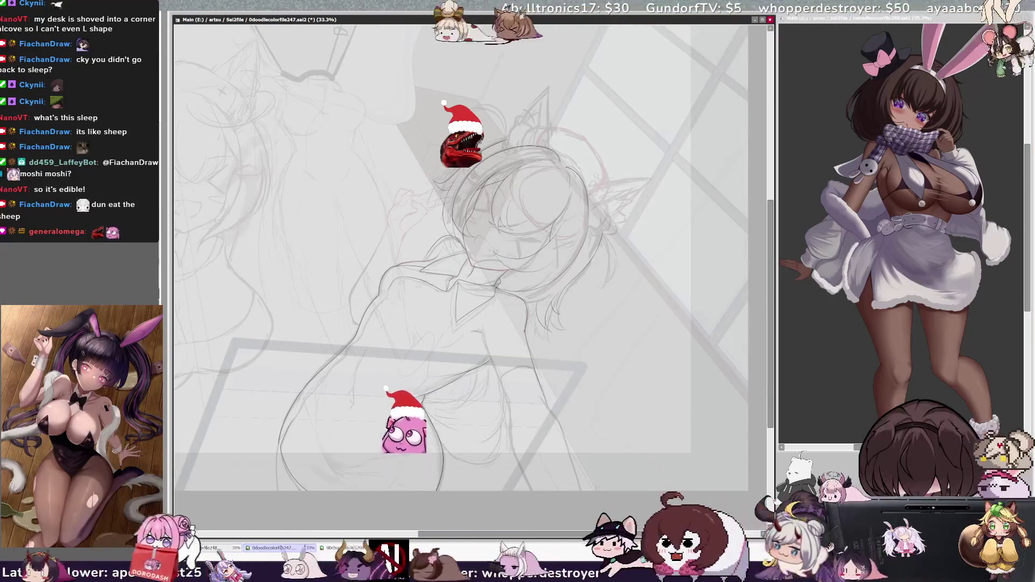
- Straighten the view and zoom back in to 100% over the girl's collar and face
key("Delete")
key("Delete")
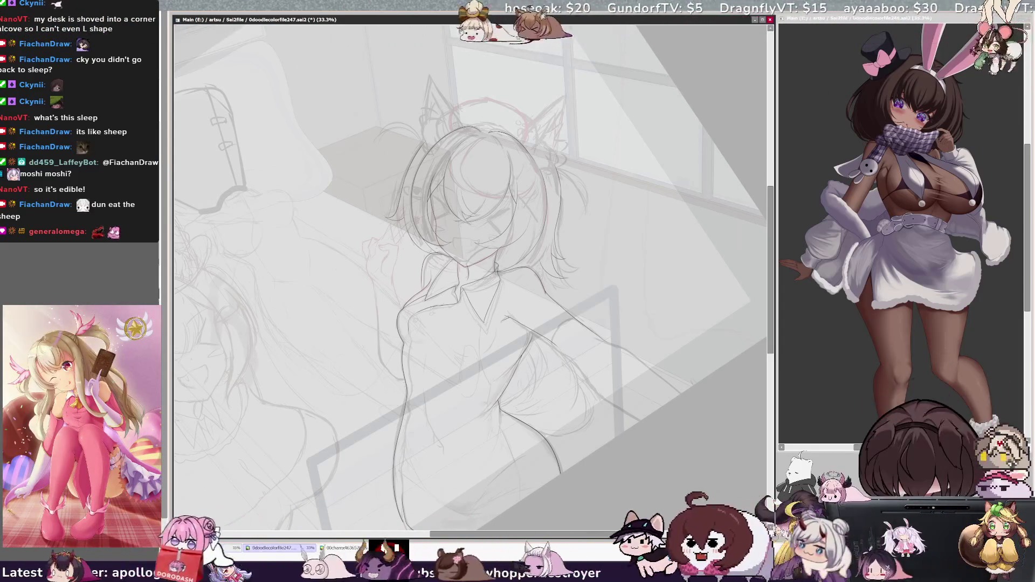
scroll(509, 280, "up", 3)
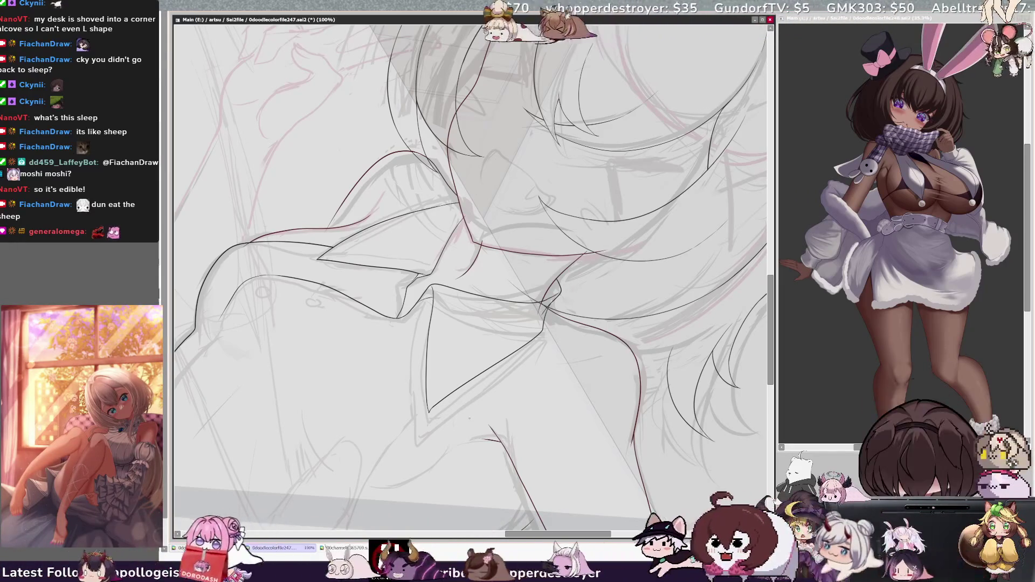
- Pan down to the collar and chest and tilt the view about 40° clockwise
left_click_drag(469, 270, 549, 145)
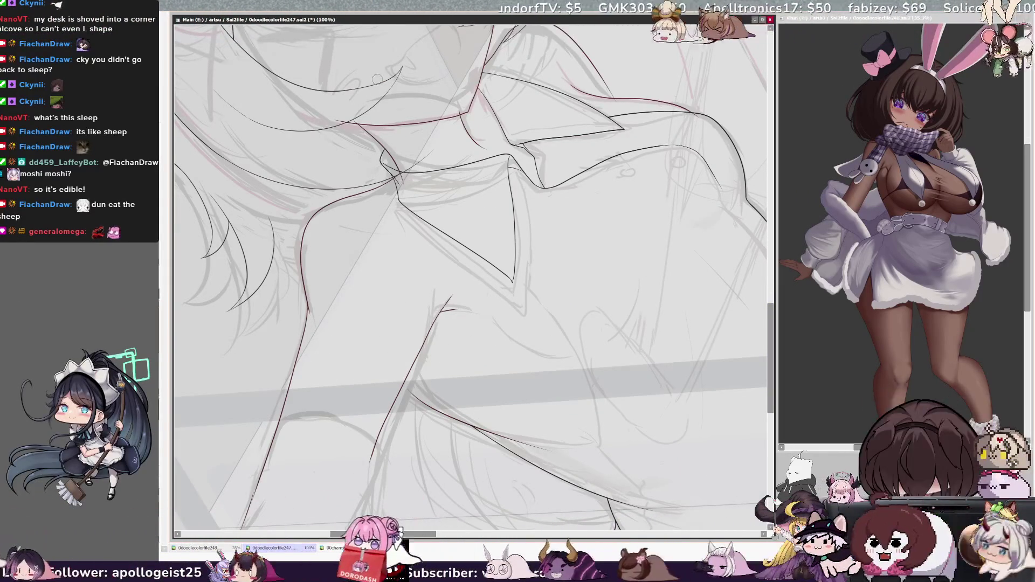
key("End")
key("End")
key("End")
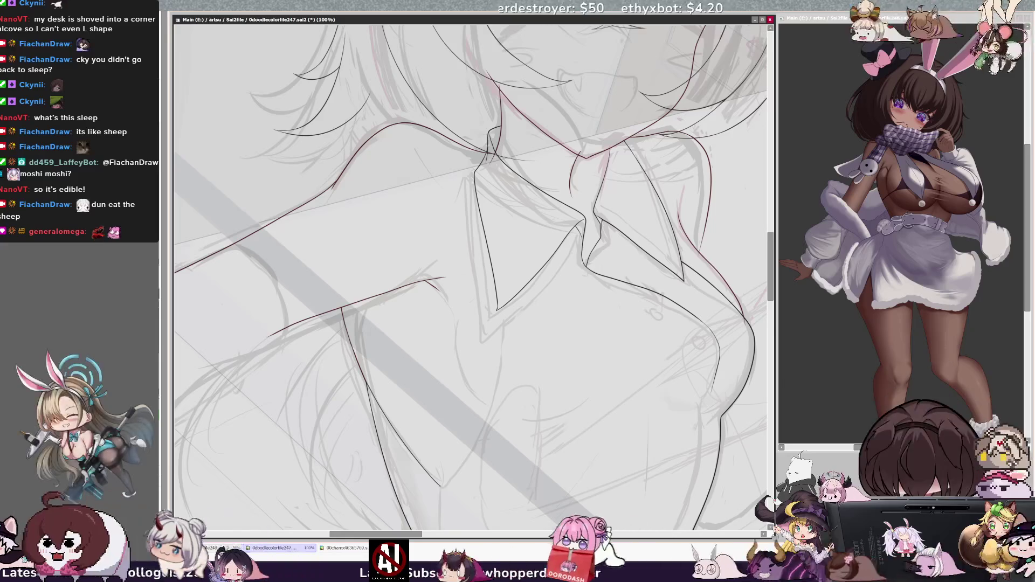
key("minus")
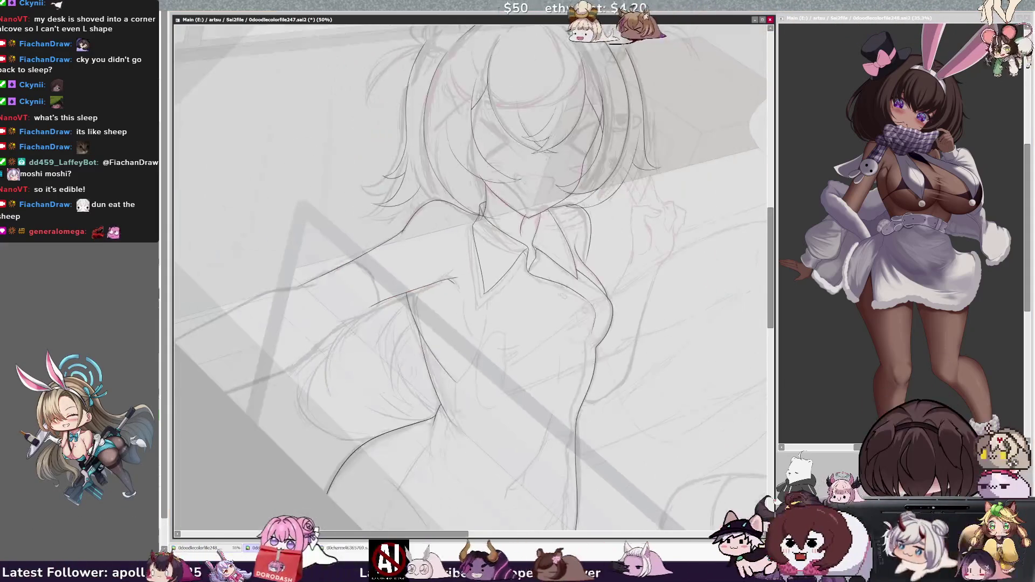
- Zoom out to 50%, re-angle and shift the view, then zoom to 100% on the face
key("Delete")
key("Delete")
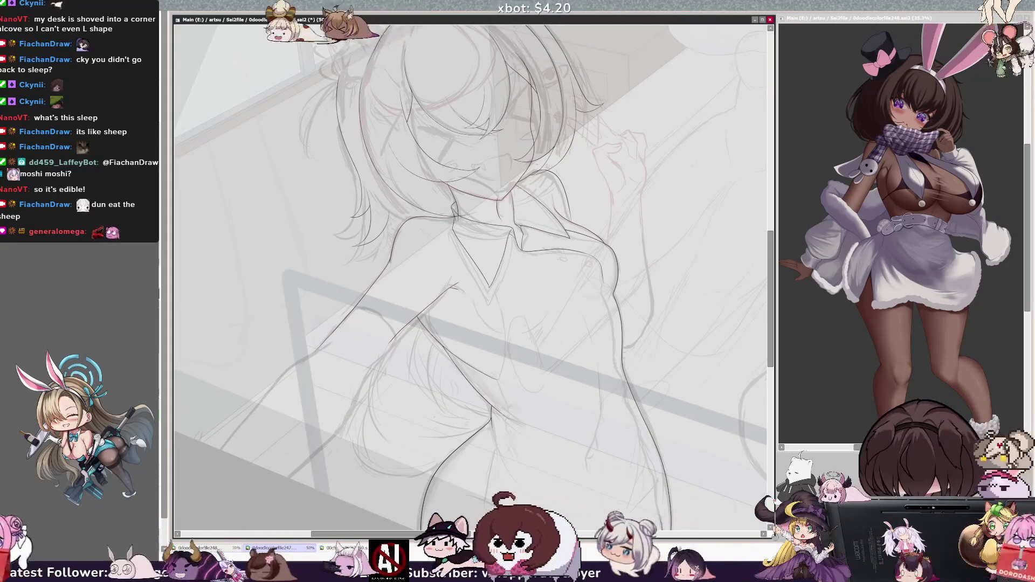
mouse_move(771, 308)
left_mouse_down()
mouse_move(772, 321)
mouse_move(771, 274)
left_mouse_up()
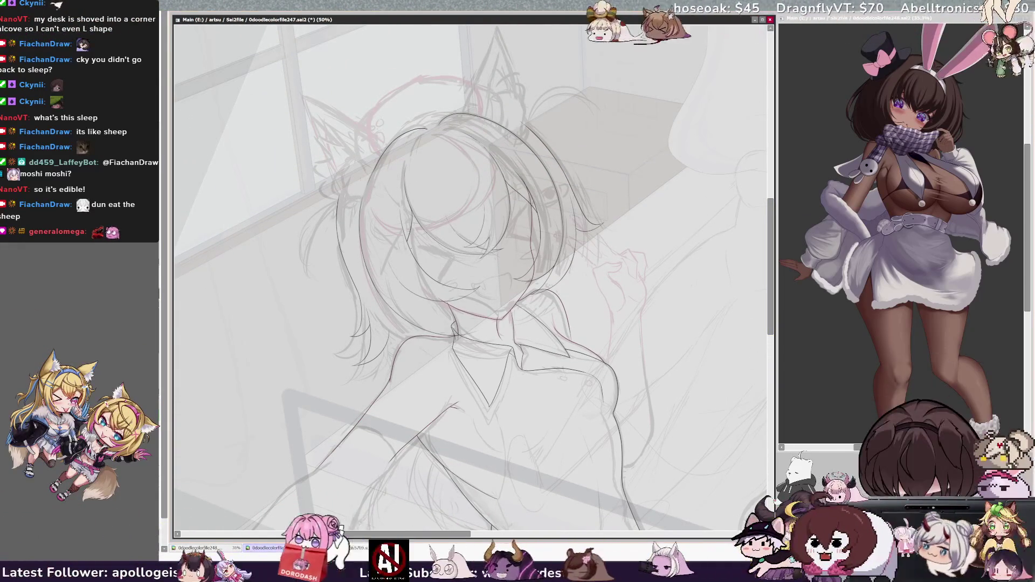
key("End")
key("ctrl+plus")
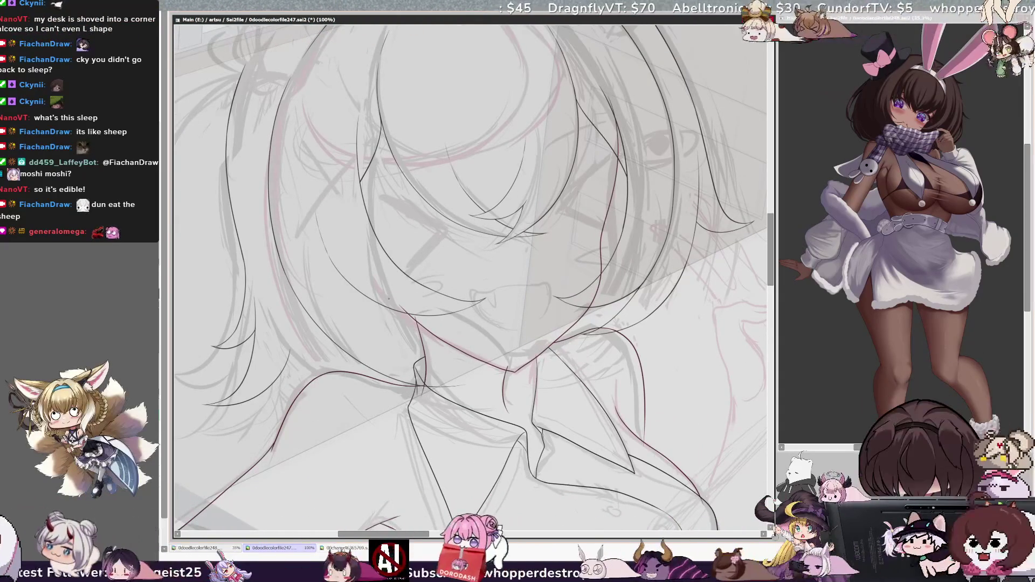
- Check the face mirrored, ink short strokes along the hairline, and zoom to 200%
key("Insert")
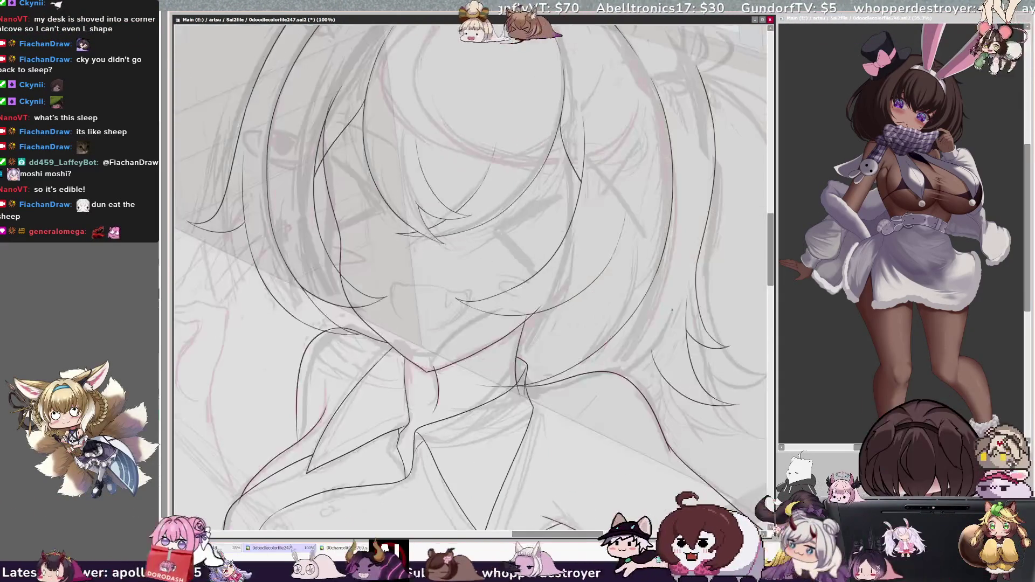
key("Insert")
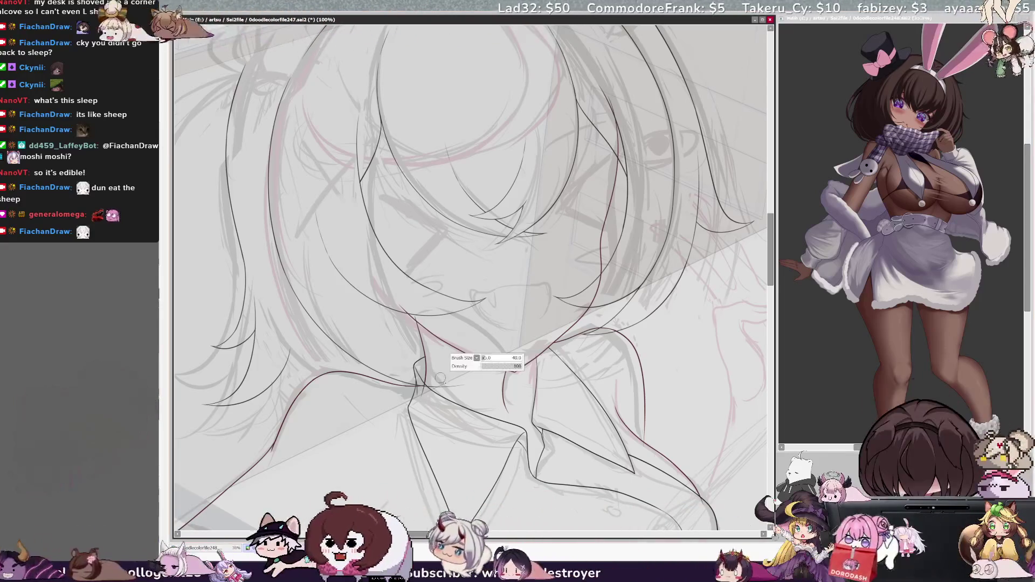
key("End")
key("End")
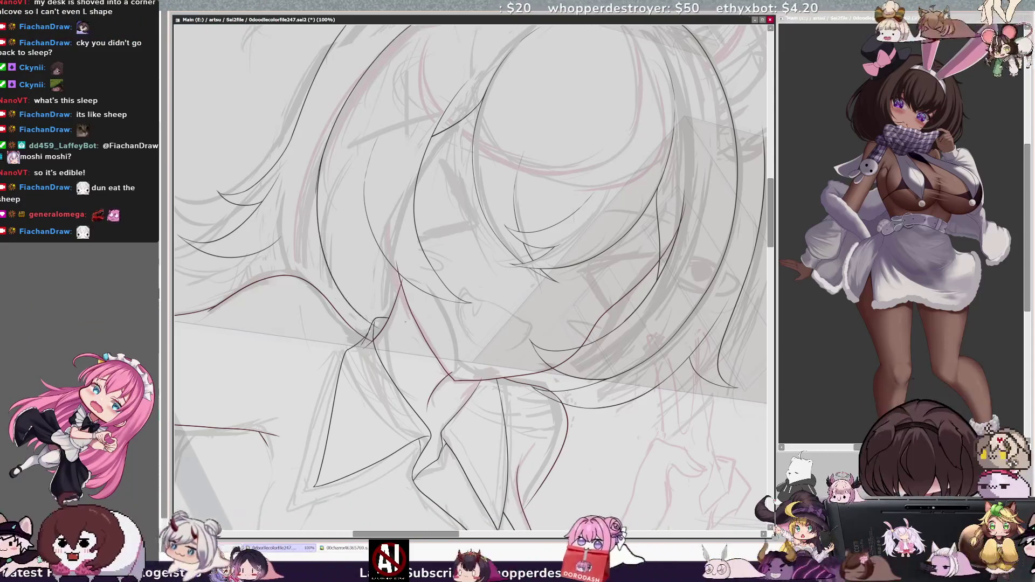
key("h")
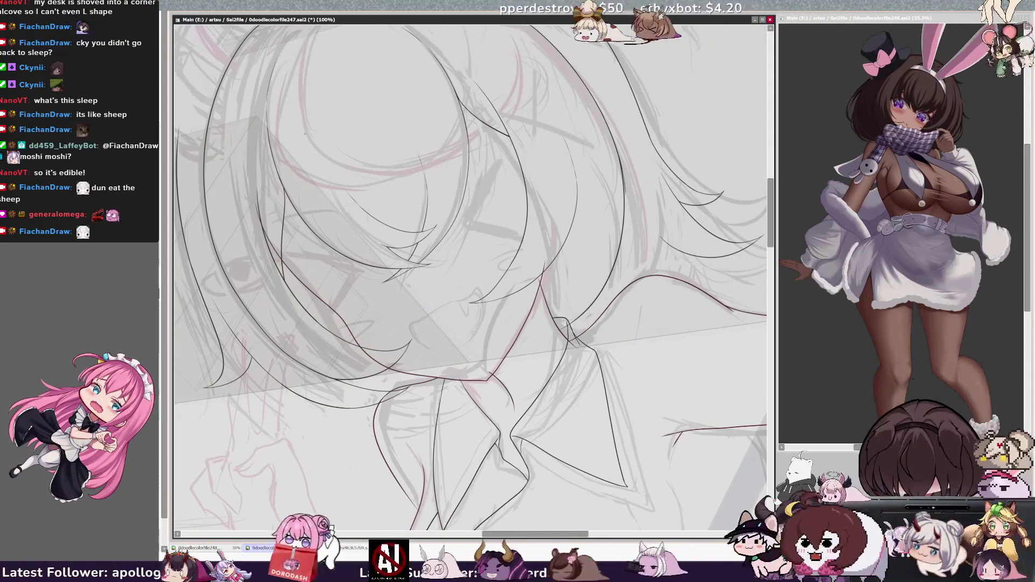
key("h")
key("h")
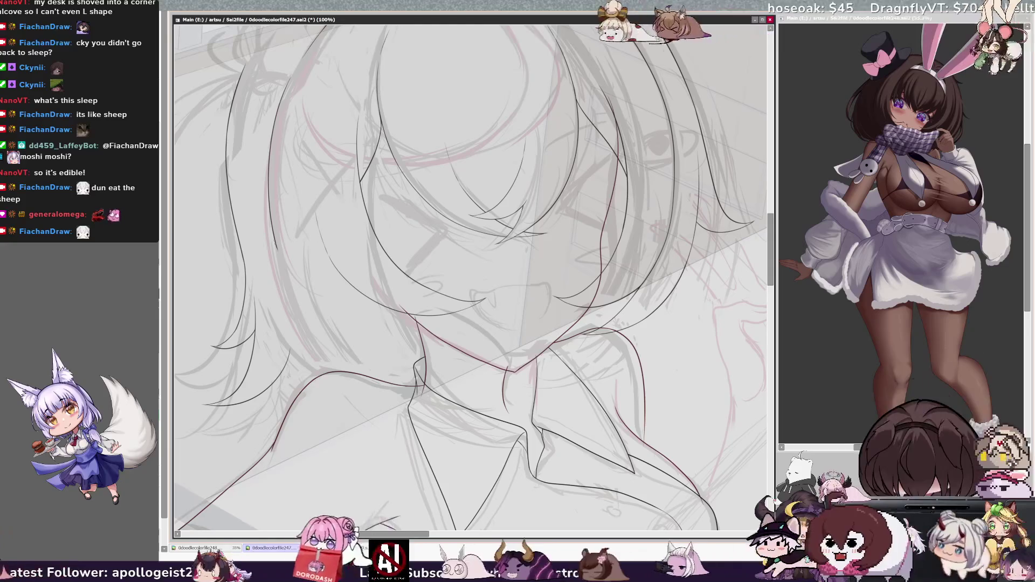
mouse_move(276, 244)
left_mouse_down()
mouse_move(280, 257)
mouse_move(294, 236)
left_mouse_up()
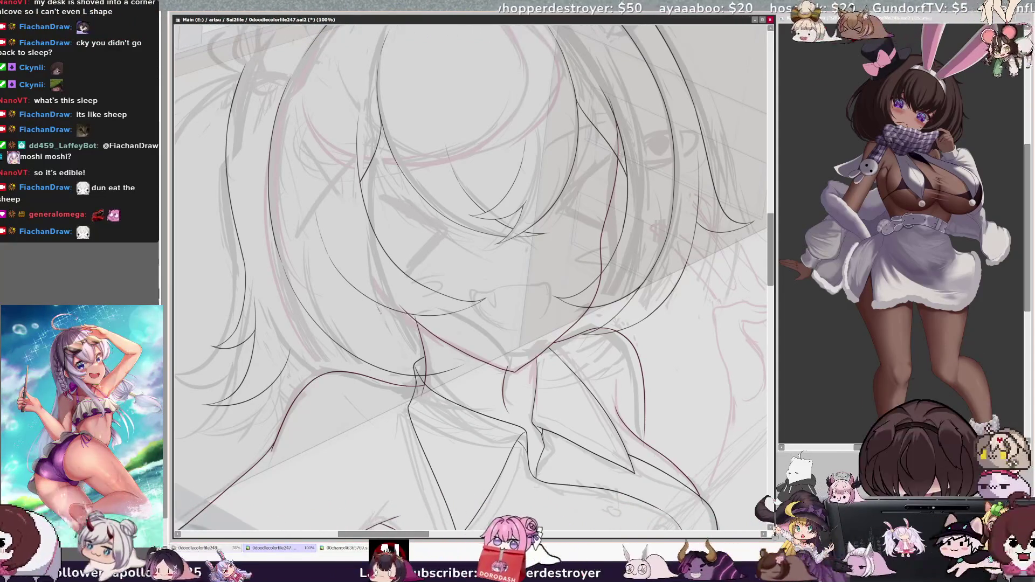
scroll(467, 270, "up", 4)
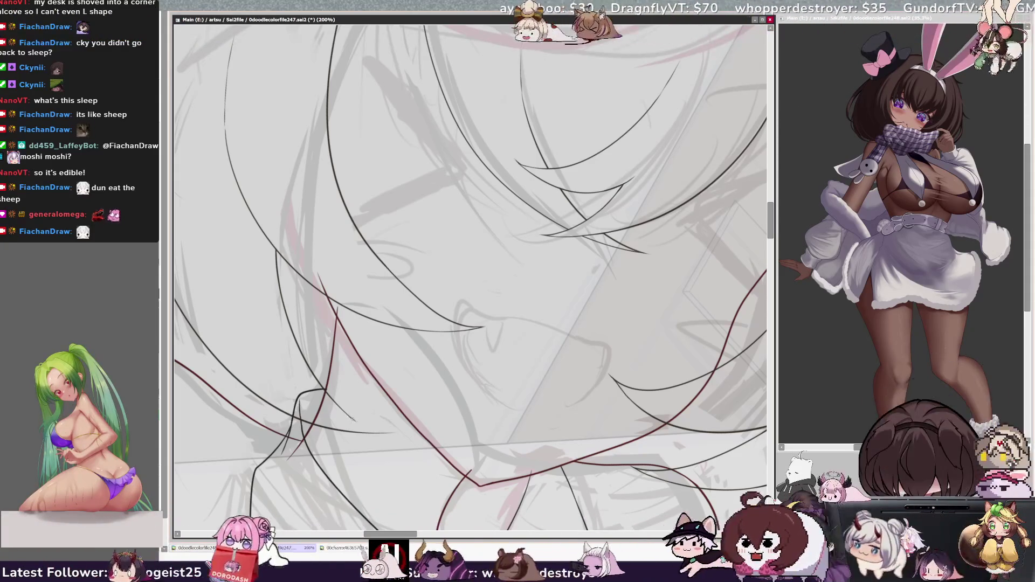
- Extend the hair line down to join the lower strand, then zoom out to see the whole head
left_click_drag(353, 420, 402, 433)
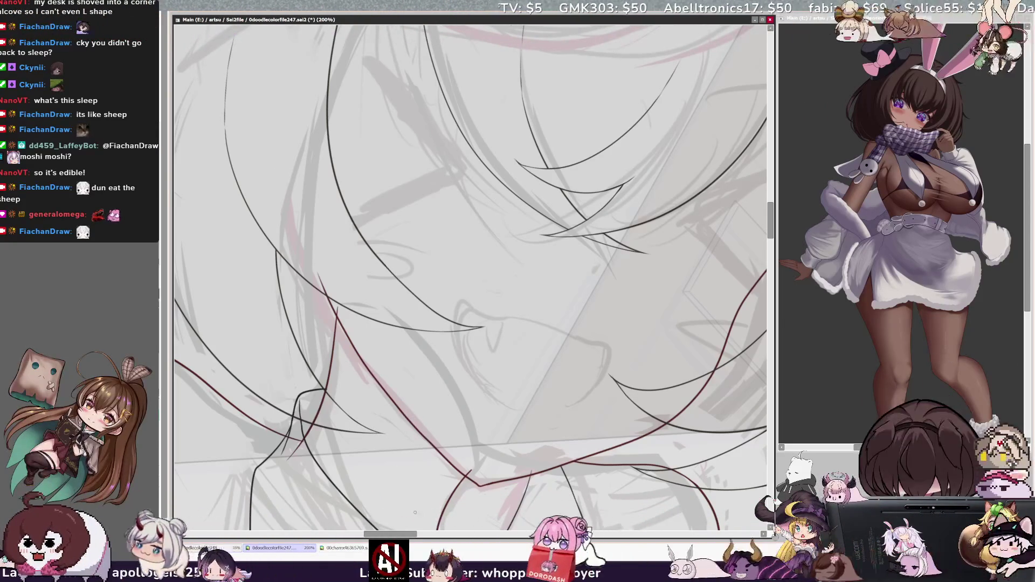
left_click_drag(401, 533, 384, 533)
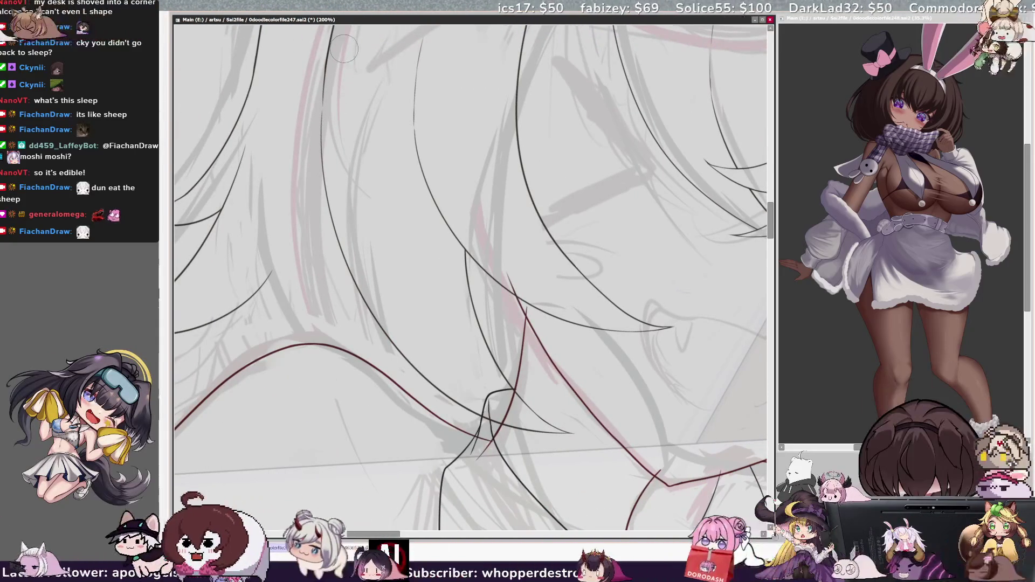
key("ctrl+minus")
key("ctrl+minus")
key("ctrl+minus")
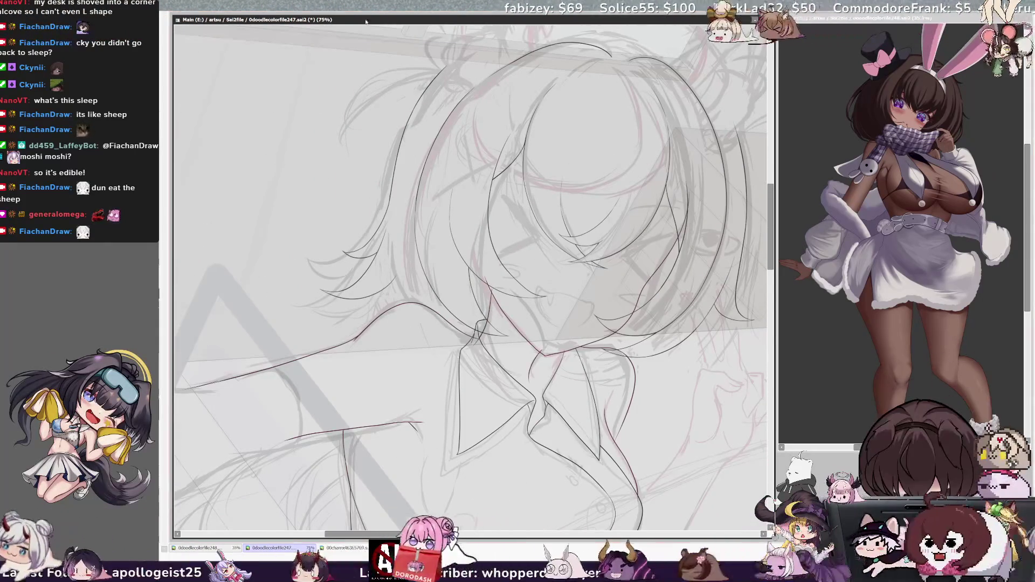
key("Delete")
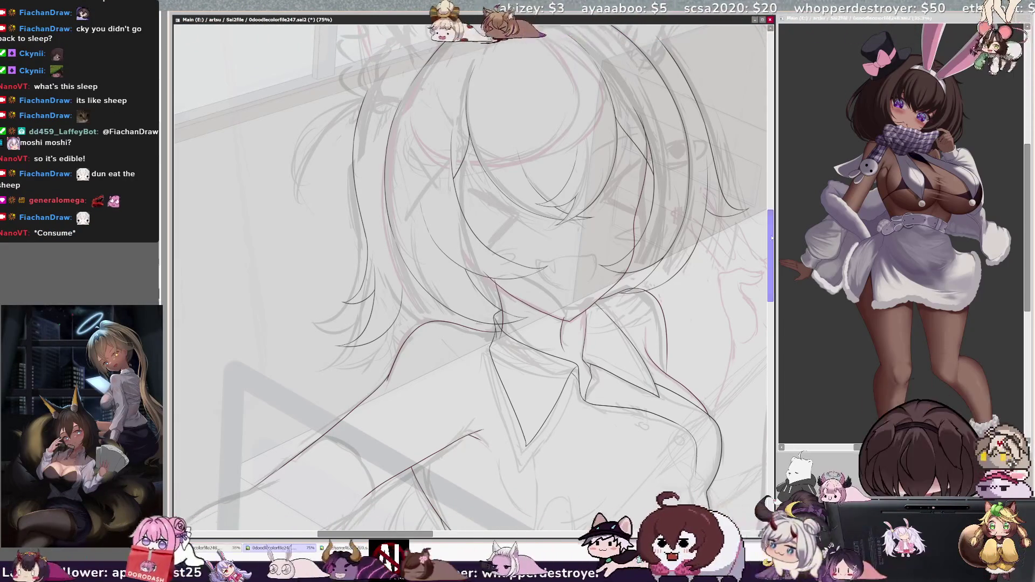
- Reframe the view on the hair with scrollbars and tilting, then straighten it again
scroll(772, 237, "up", 3)
left_click_drag(770, 237, 772, 243)
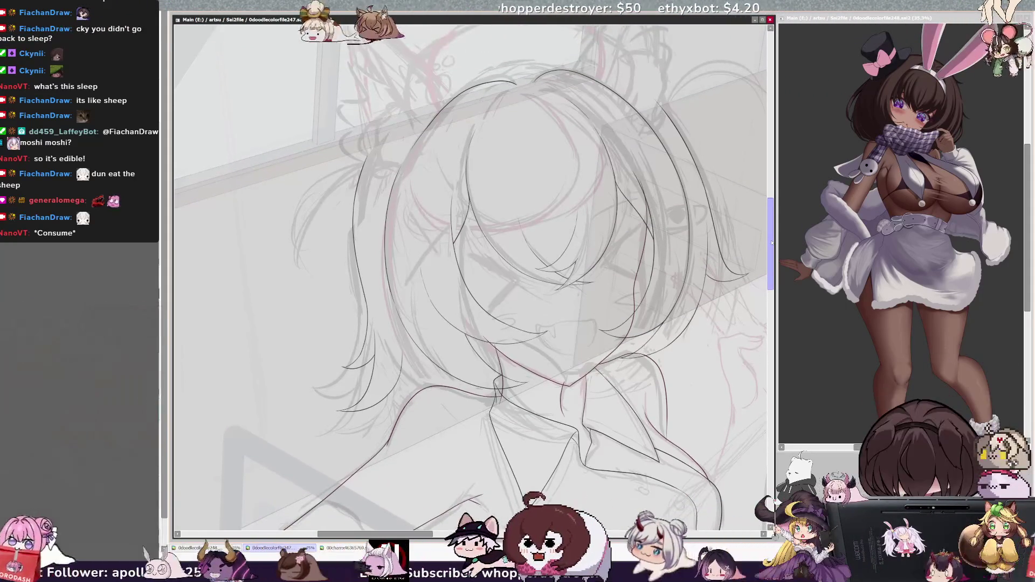
mouse_move(396, 533)
left_mouse_down()
mouse_move(587, 534)
mouse_move(569, 534)
left_mouse_up()
left_click_drag(771, 267, 772, 278)
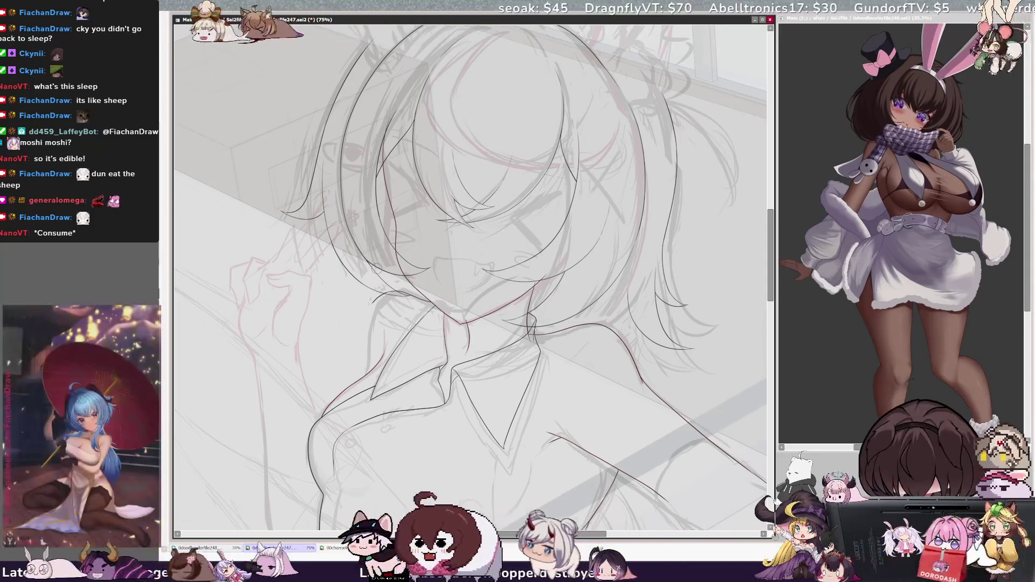
left_click_drag(376, 268, 333, 34)
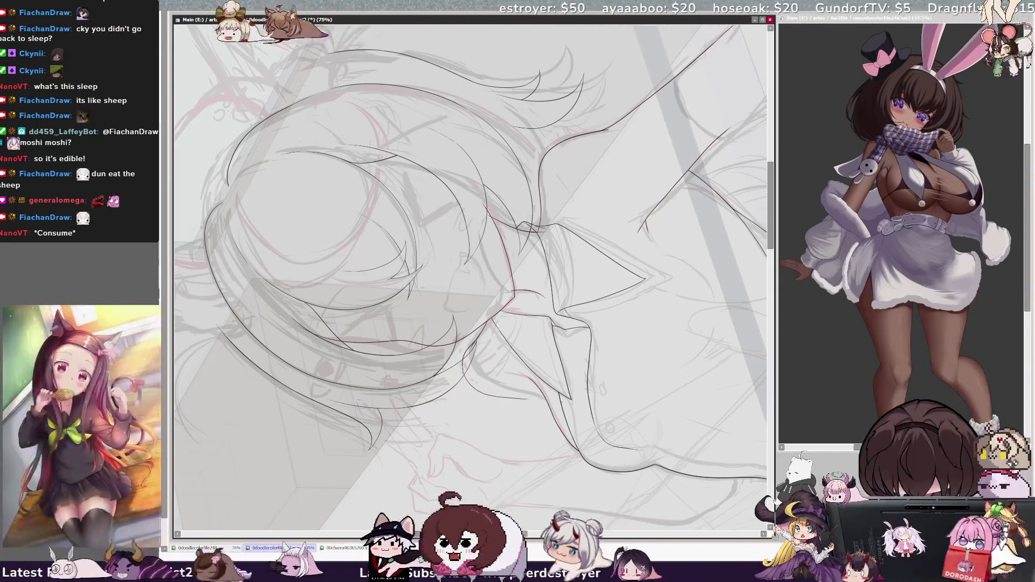
key("Home")
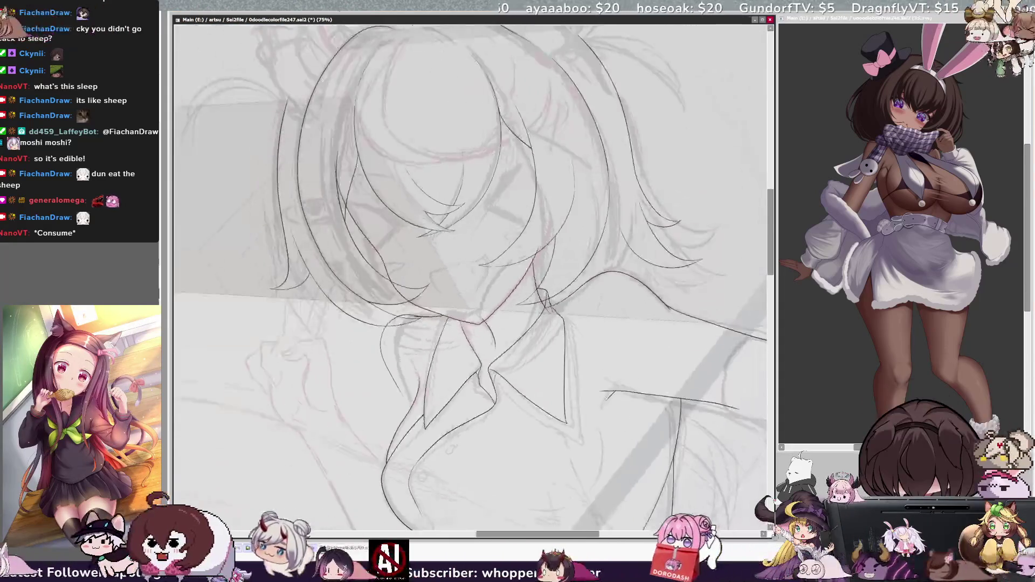
- Tilt the view for the hair strokes and refocus the drawing window to keep inking
key("End")
key("End")
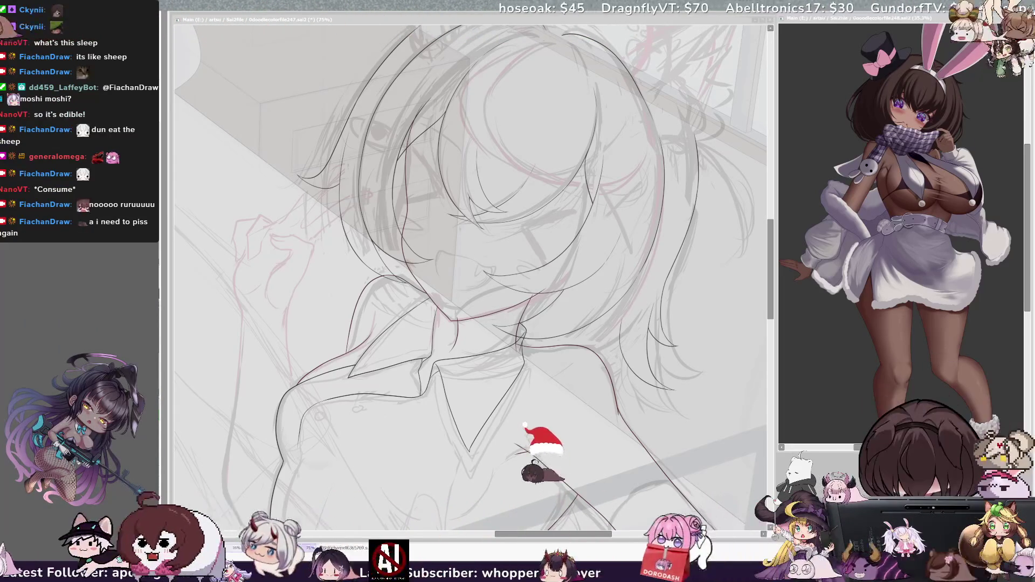
left_click(664, 205)
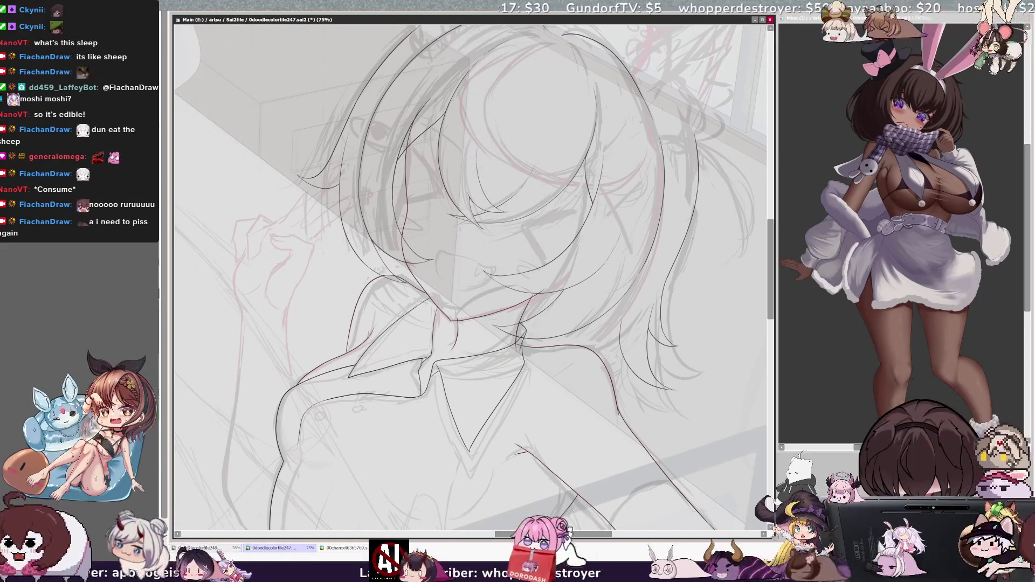
key("ctrl+minus")
key("ctrl+minus")
key("ctrl+minus")
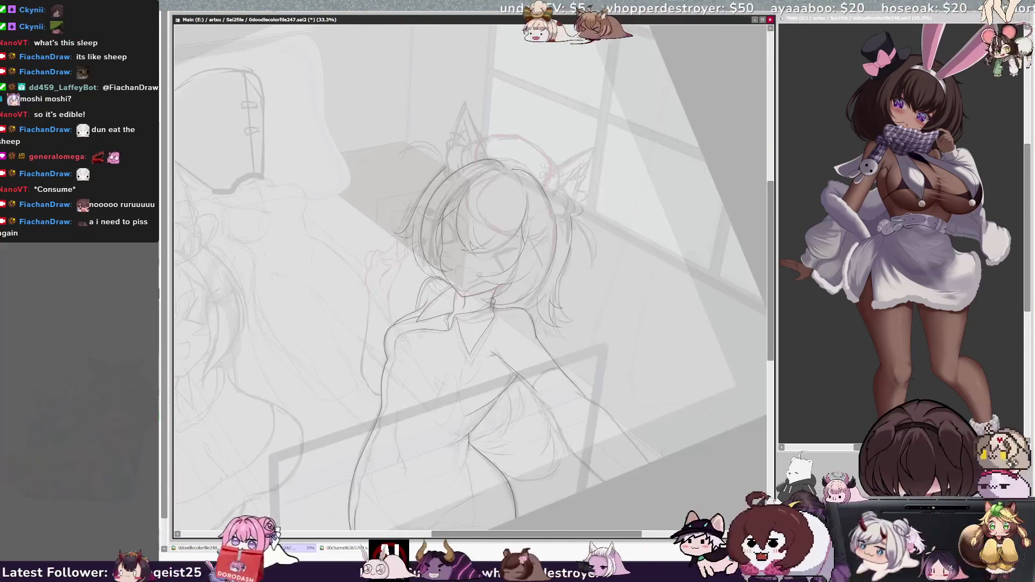
scroll(469, 275, "down", 5)
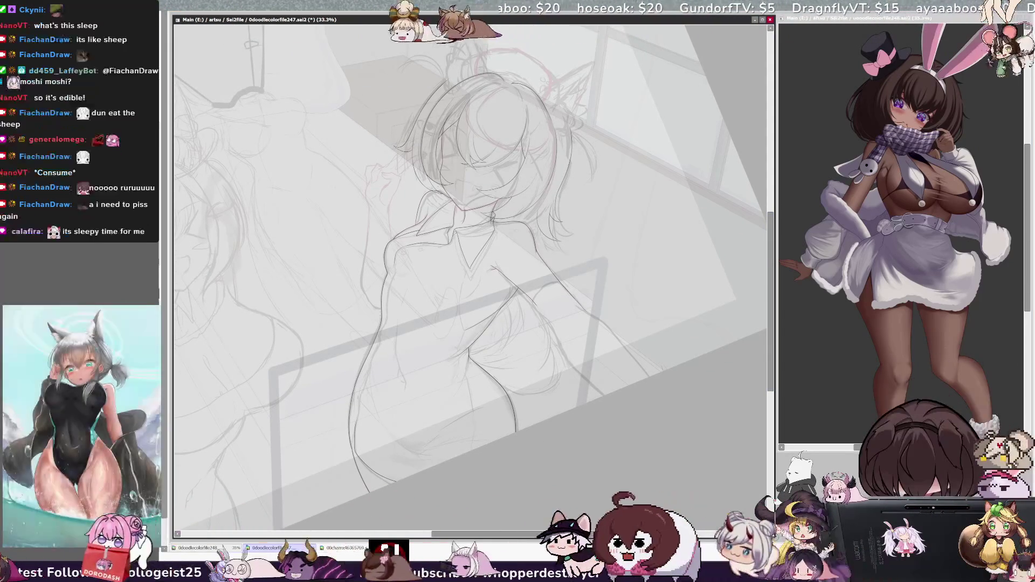
scroll(469, 277, "up", 1)
scroll(469, 277, "up", 2)
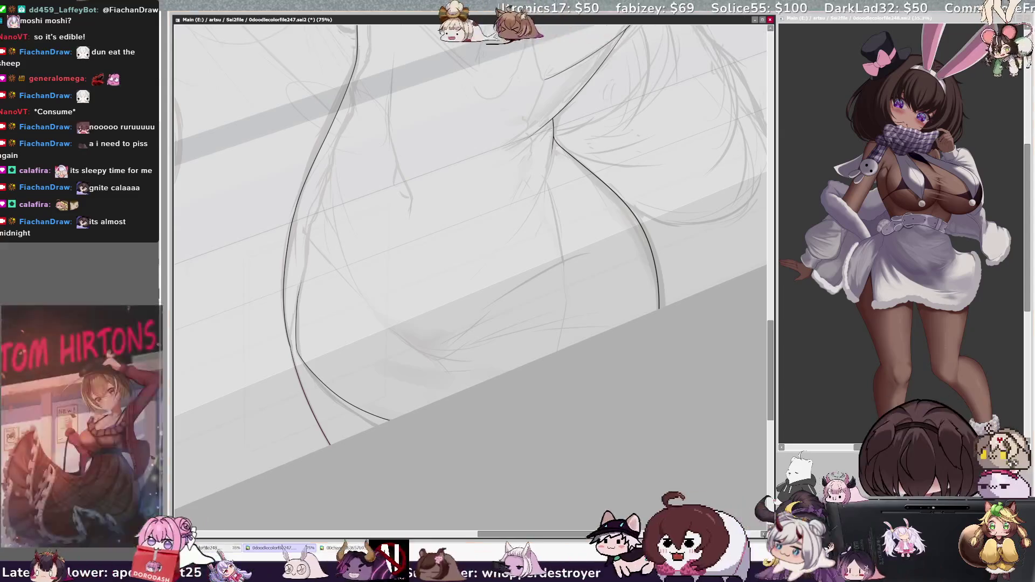
- Zoom to 150% and ink the outer hip curve, then undo it after judging it zoomed out
key("ctrl+plus")
key("ctrl+plus")
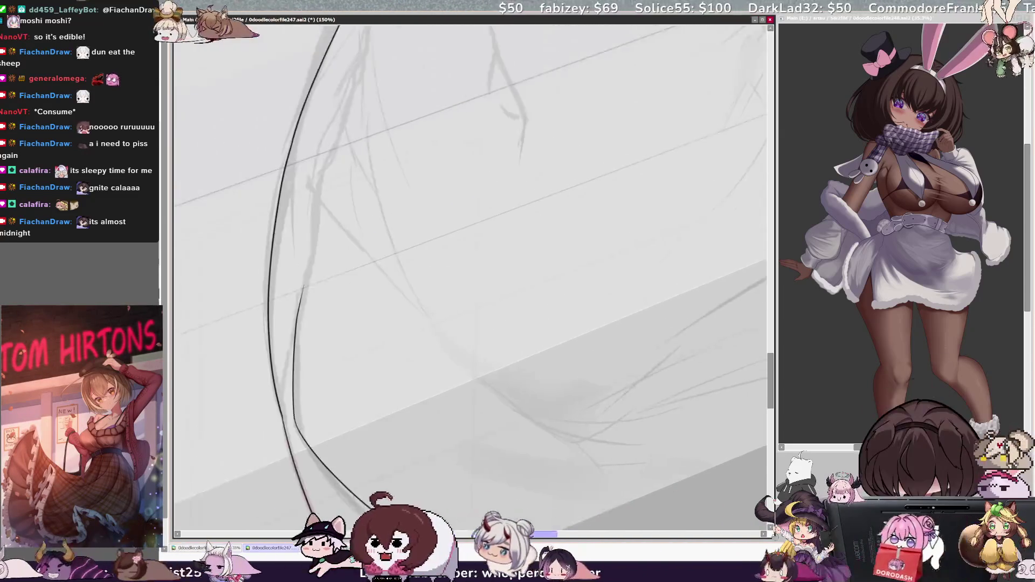
scroll(470, 270, "left", 2)
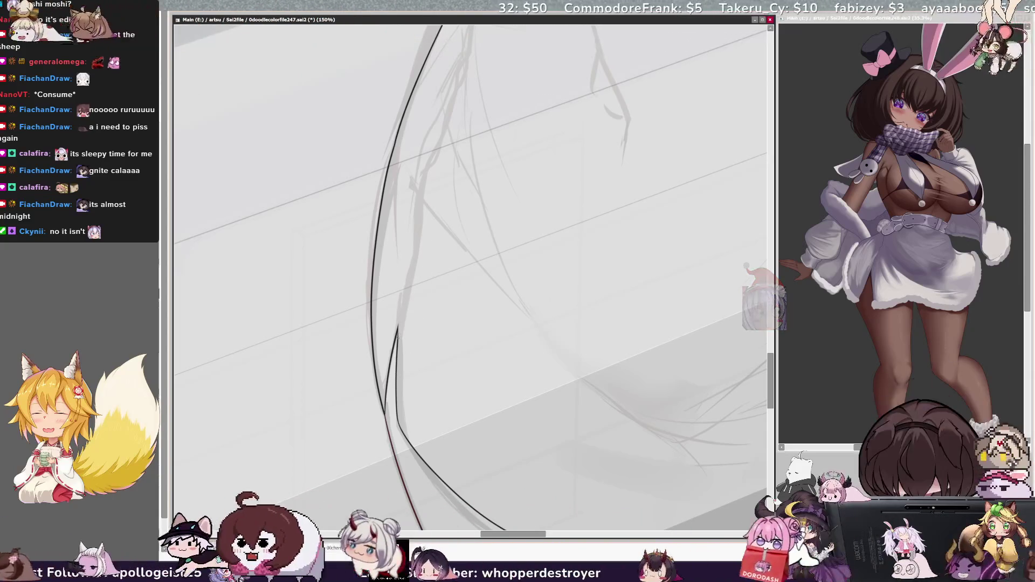
mouse_move(398, 321)
left_mouse_down()
mouse_move(429, 153)
mouse_move(461, 59)
left_mouse_up()
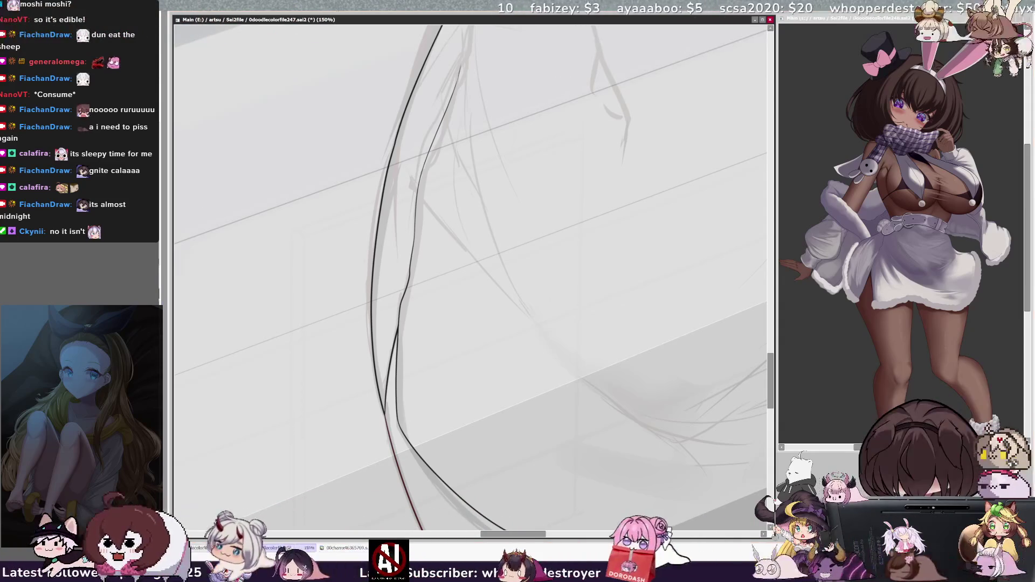
key("ctrl+minus")
key("ctrl+minus")
key("End")
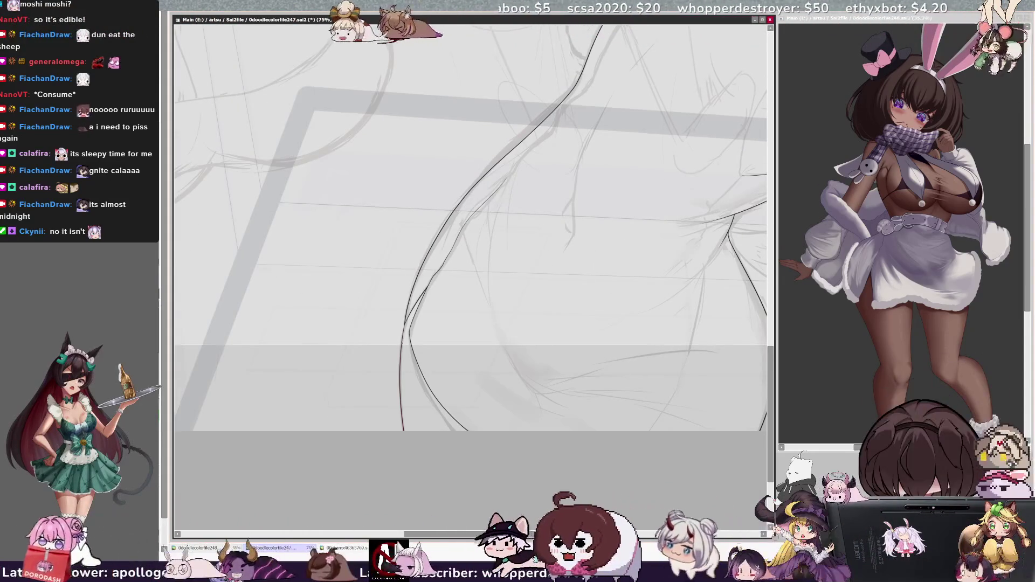
key("ctrl+z")
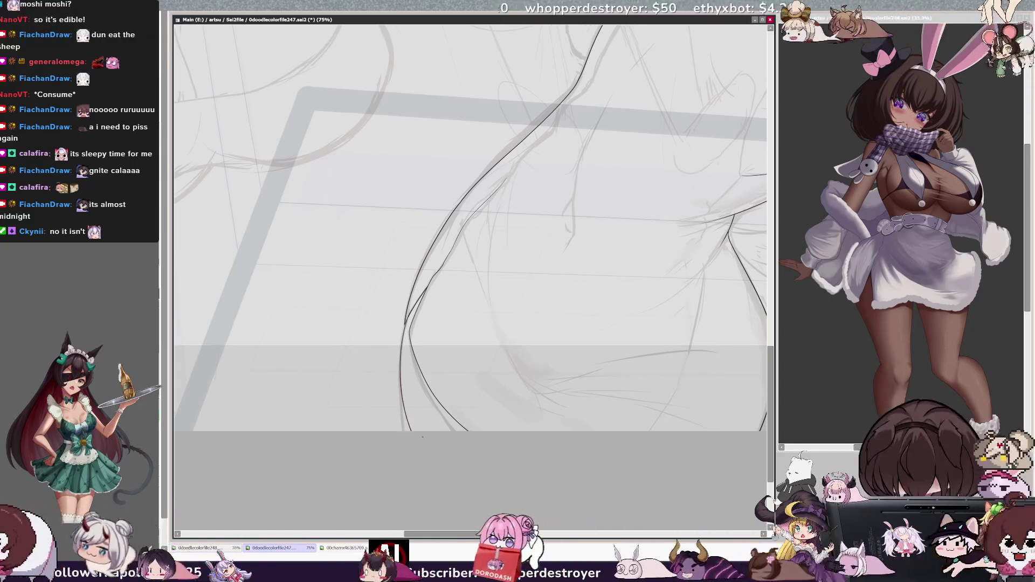
- Redraw the lower hip line until it sits right and extend the thigh outline upward
left_click_drag(405, 323, 395, 397)
key("ctrl+z")
left_click_drag(406, 325, 400, 431)
left_click_drag(404, 328, 400, 431)
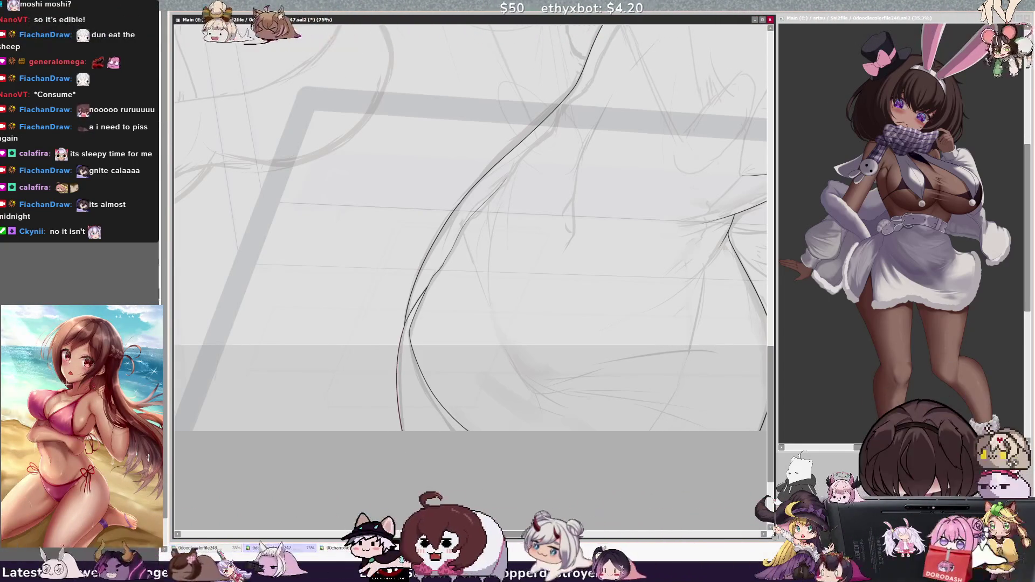
key("ctrl+plus")
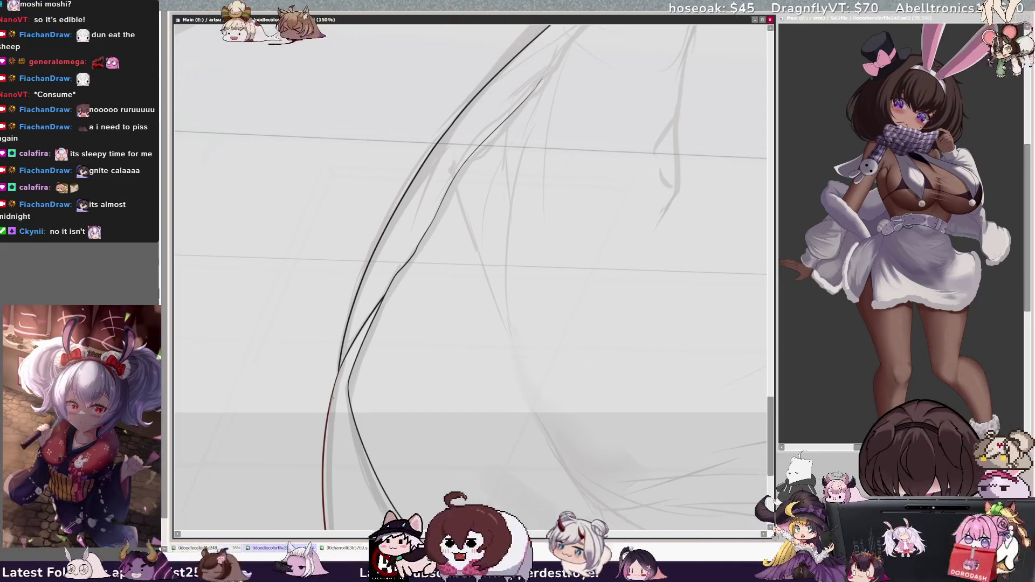
left_click_drag(330, 408, 337, 381)
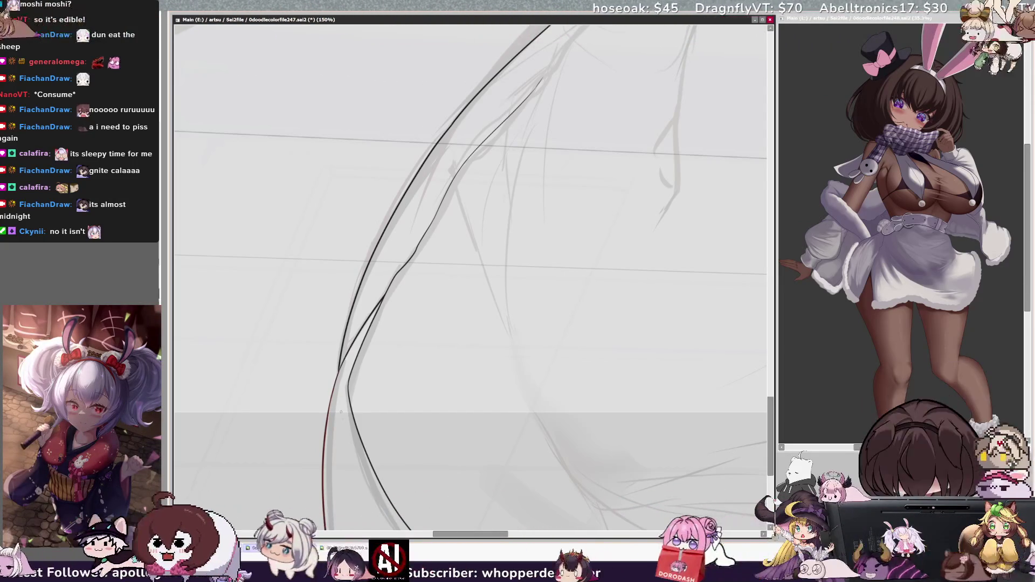
key("minus")
key("minus")
key("minus")
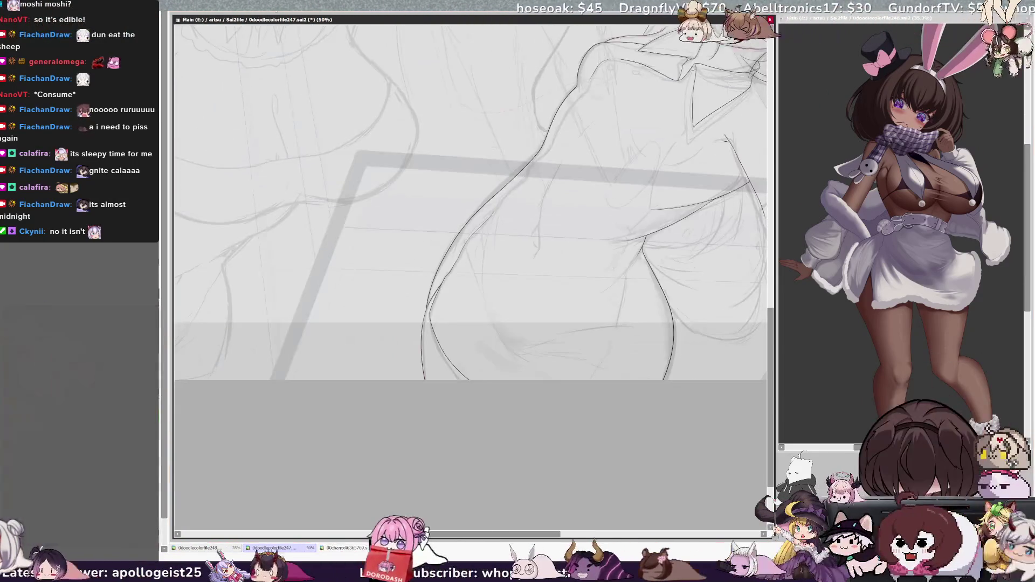
- Tilt the view to the figure's angle and clear a magic-wand selection around her
scroll(469, 270, "up", 3)
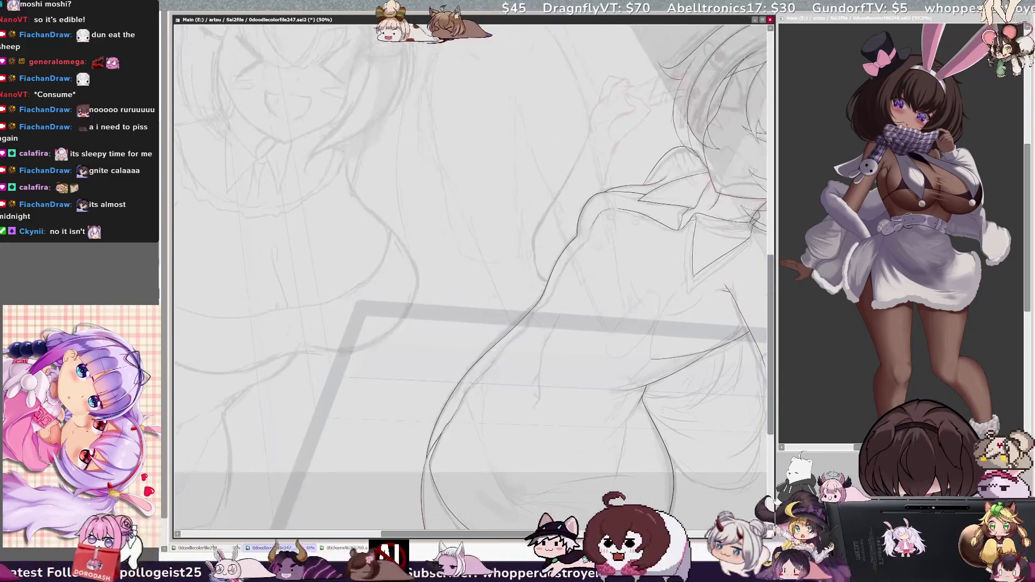
key("Delete")
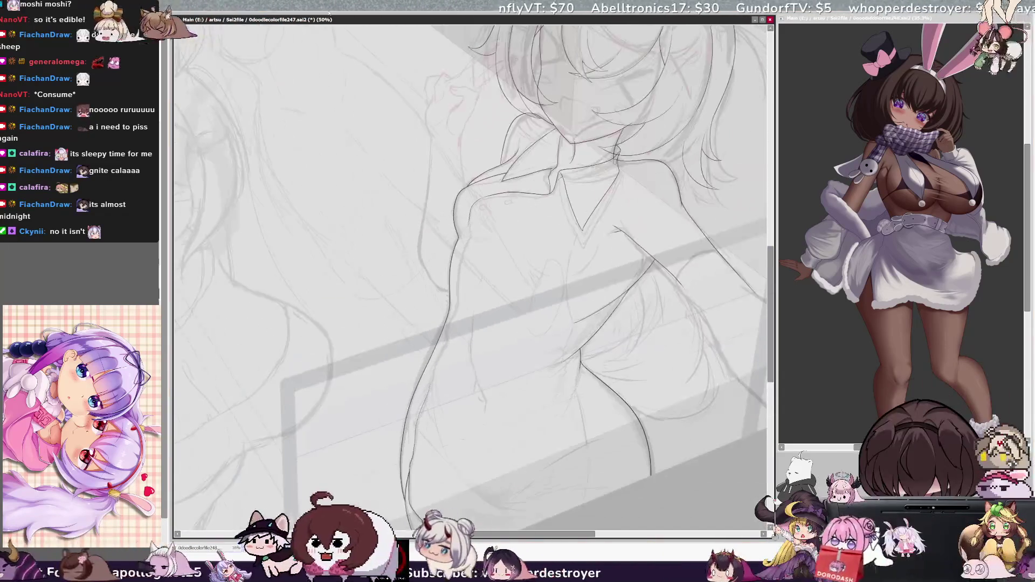
scroll(768, 303, "down", 1)
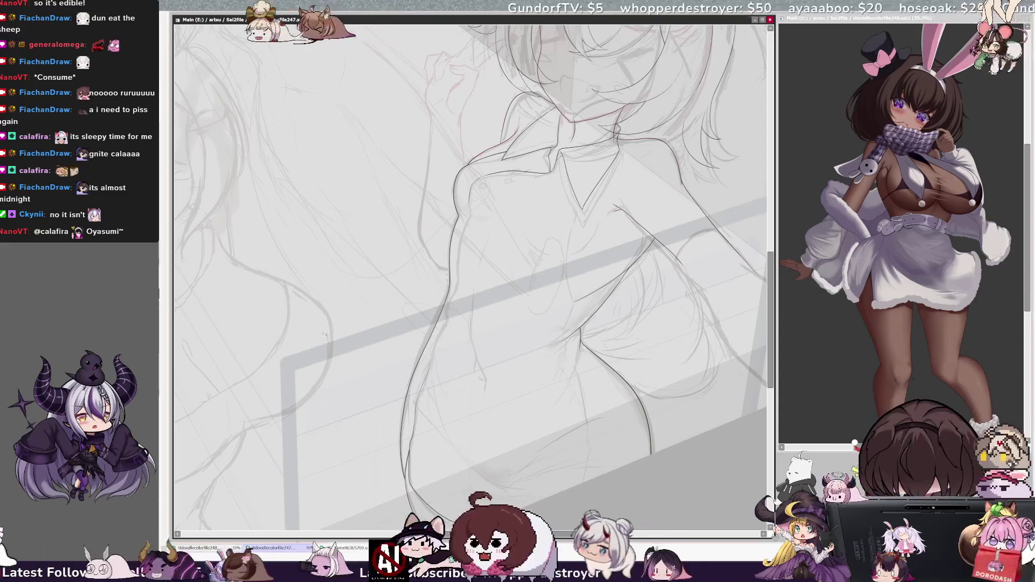
left_click(542, 445)
key("ctrl+d")
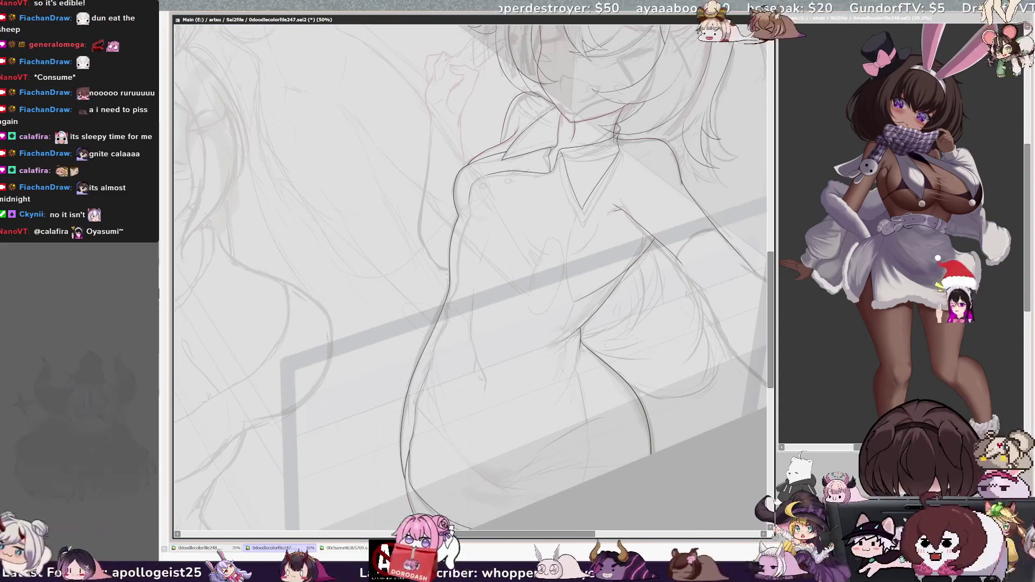
- Check the figure mirrored, ink a line down the girl's torso, then mirror again to check
key("h")
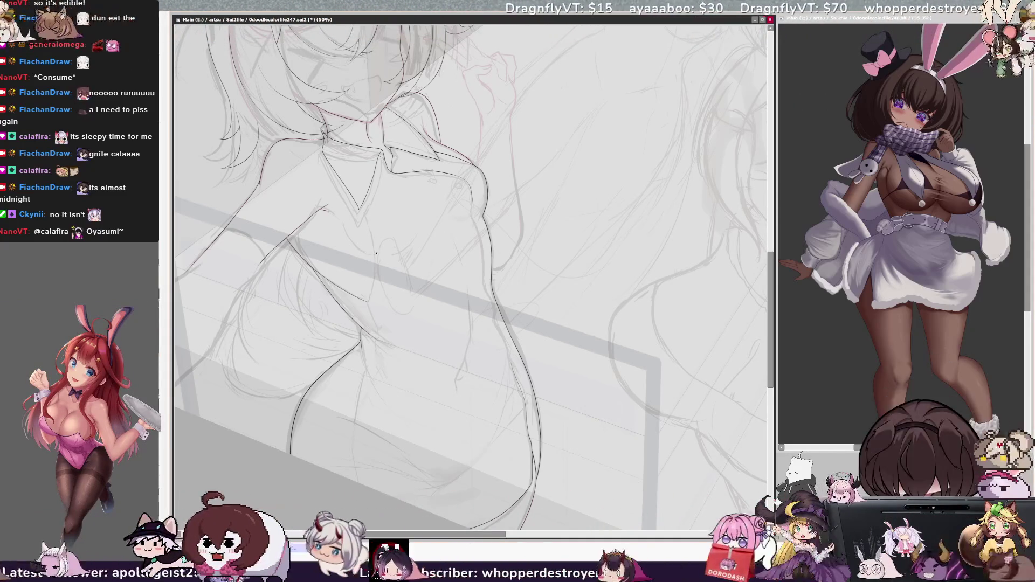
key("h")
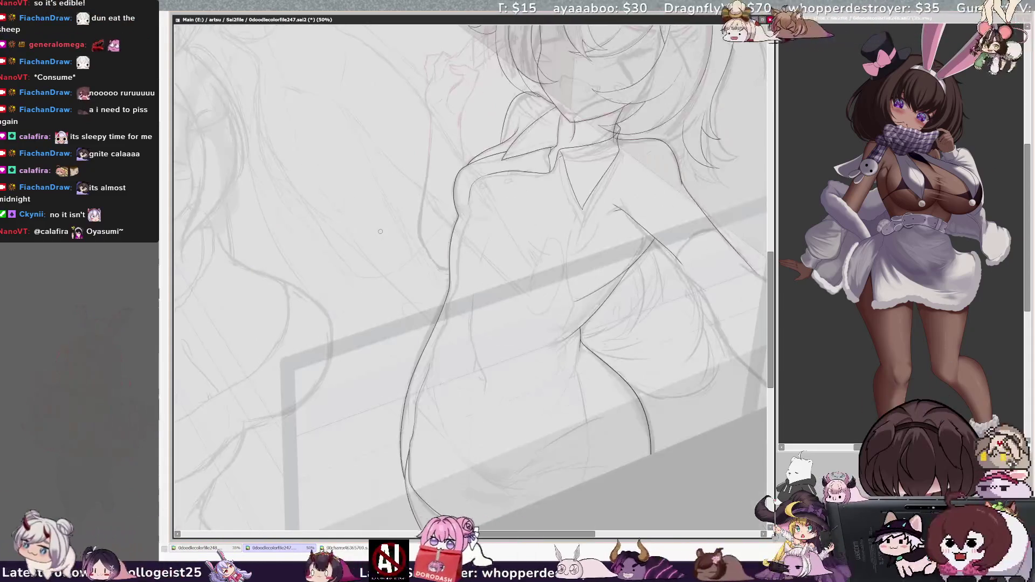
scroll(589, 527, "right", 2)
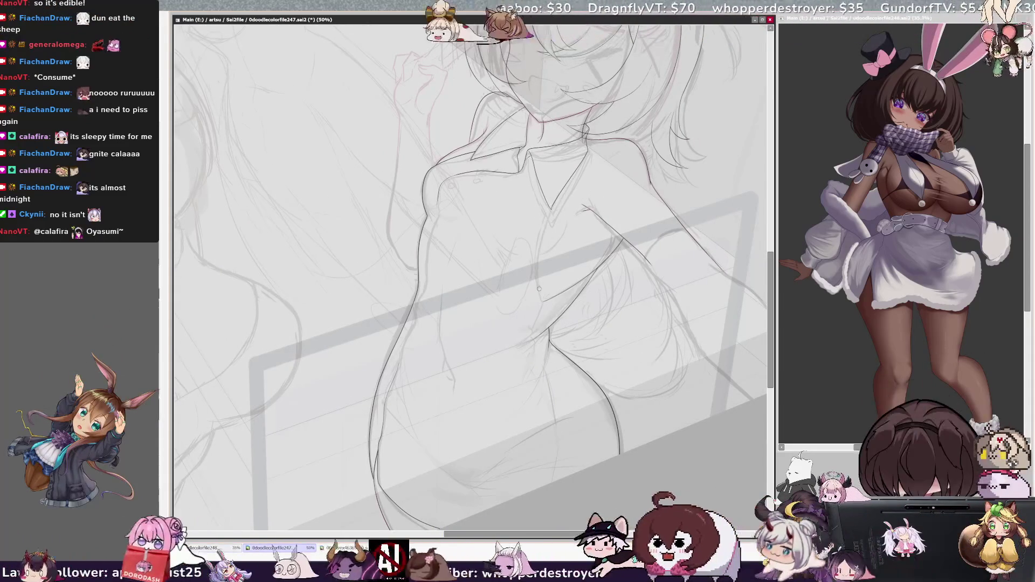
mouse_move(543, 222)
left_mouse_down()
mouse_move(546, 287)
mouse_move(564, 284)
left_mouse_up()
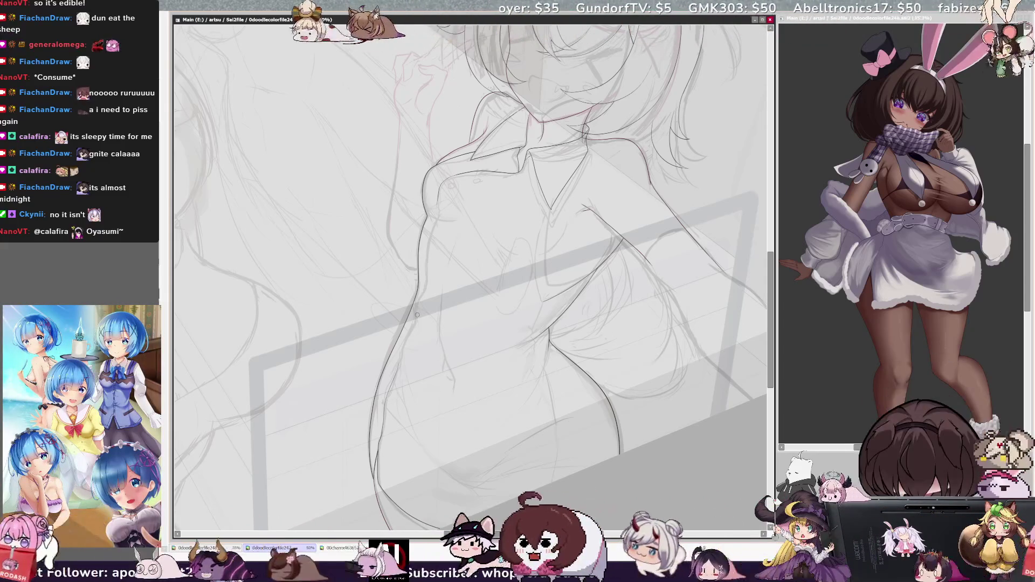
key("h")
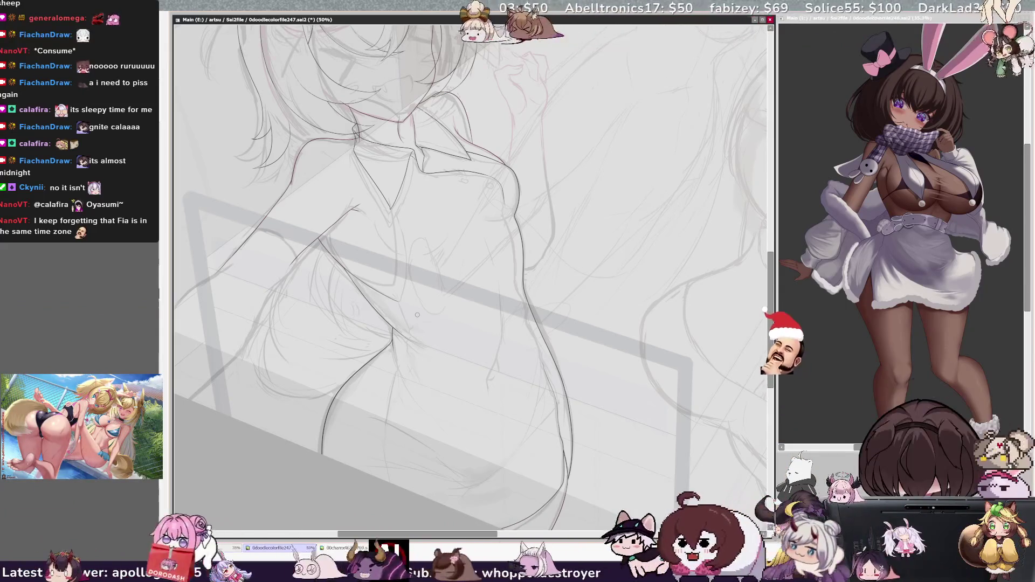
scroll(426, 196, "down", 5)
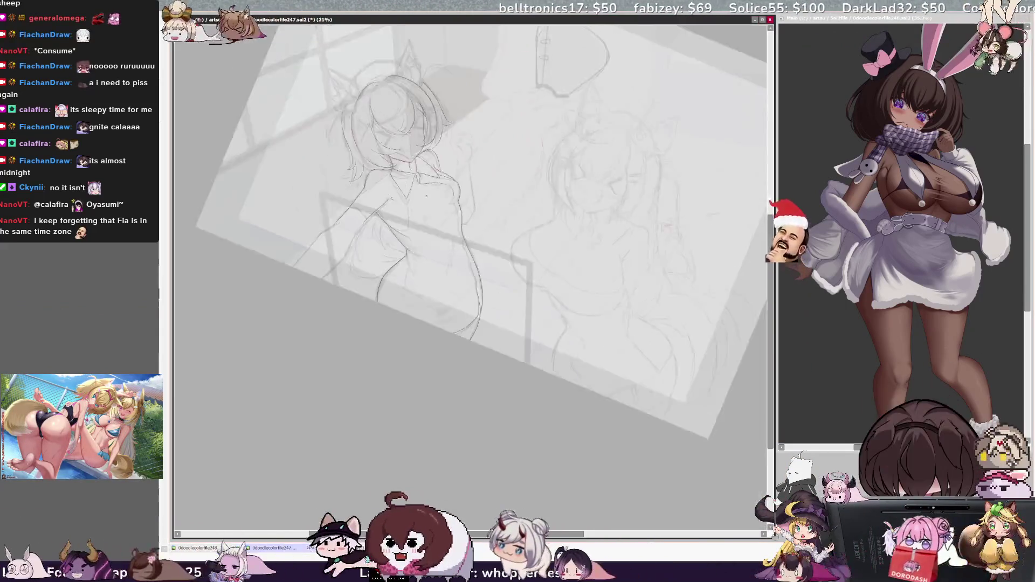
scroll(427, 195, "up", 3)
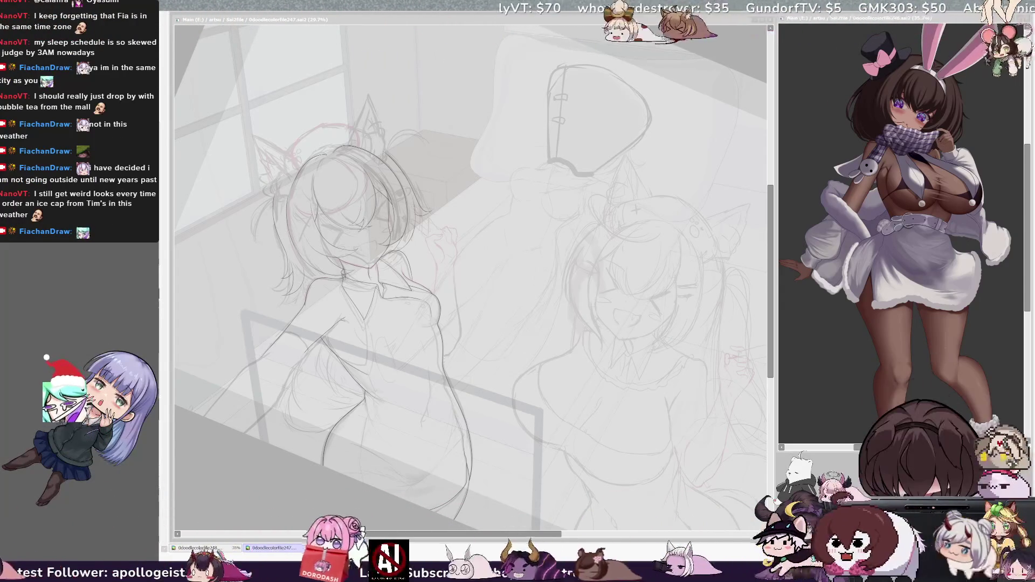
key("alt+Tab")
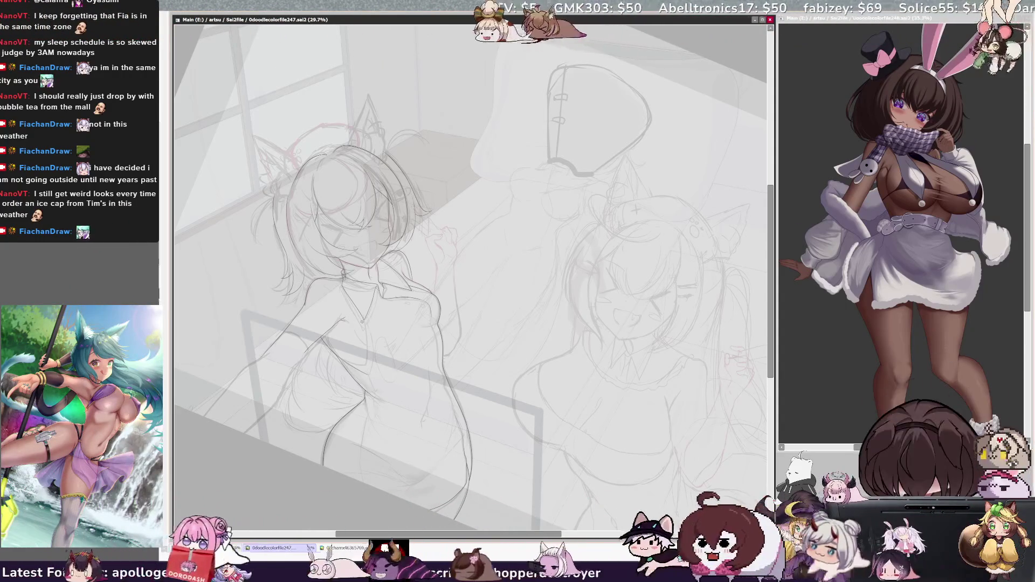
key("ctrl+plus")
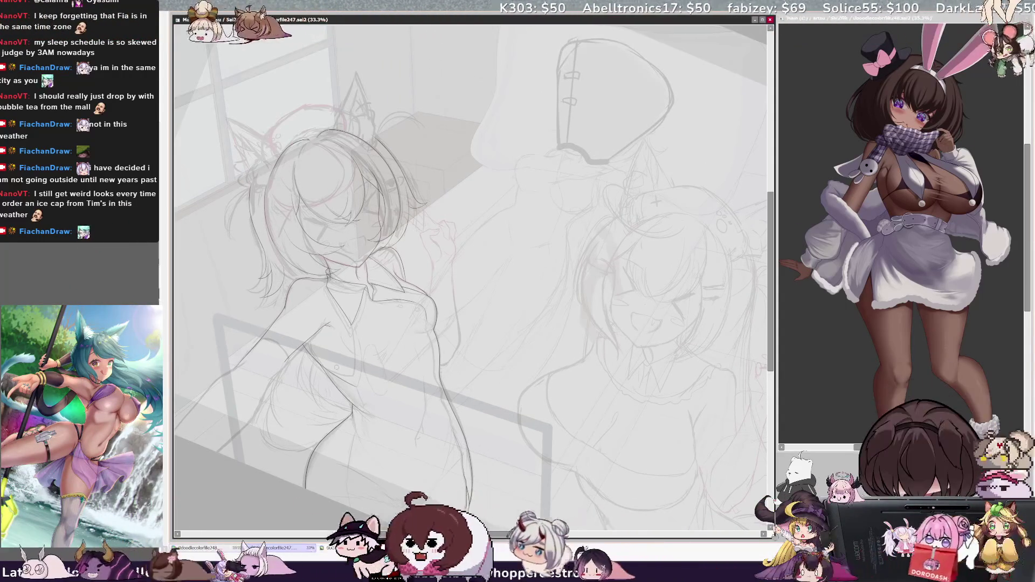
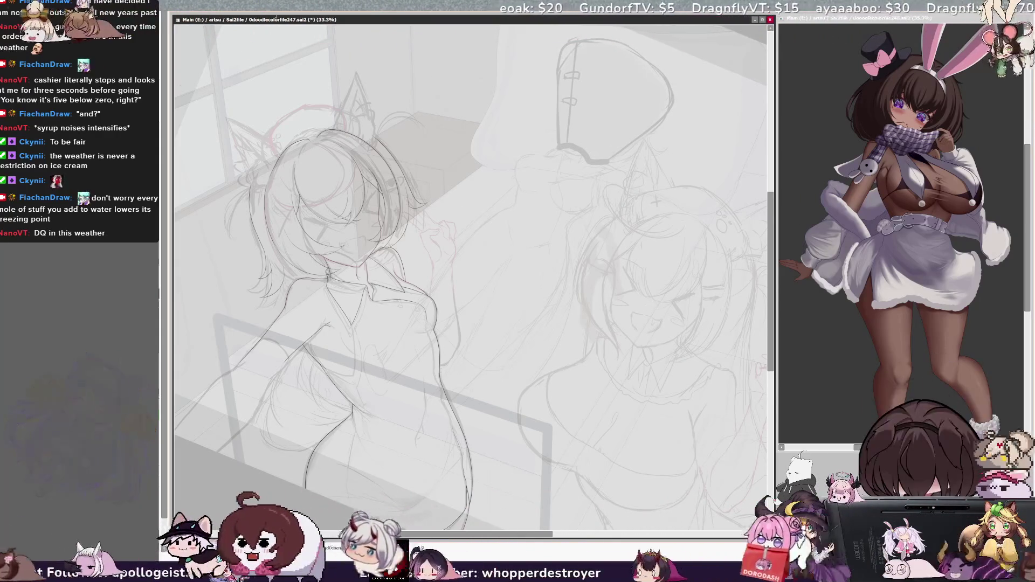
- Enlarge the left girl, mirror-check her proportions, then zoom out to a tilted whole-sketch view
key("ctrl+plus")
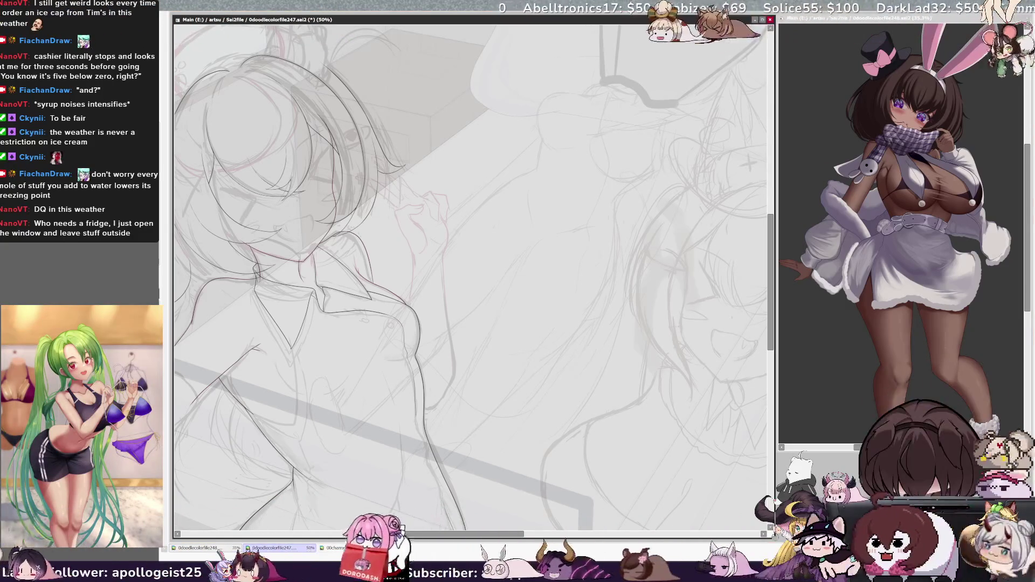
mouse_move(468, 269)
left_mouse_down()
mouse_move(345, 280)
mouse_move(539, 194)
left_mouse_up()
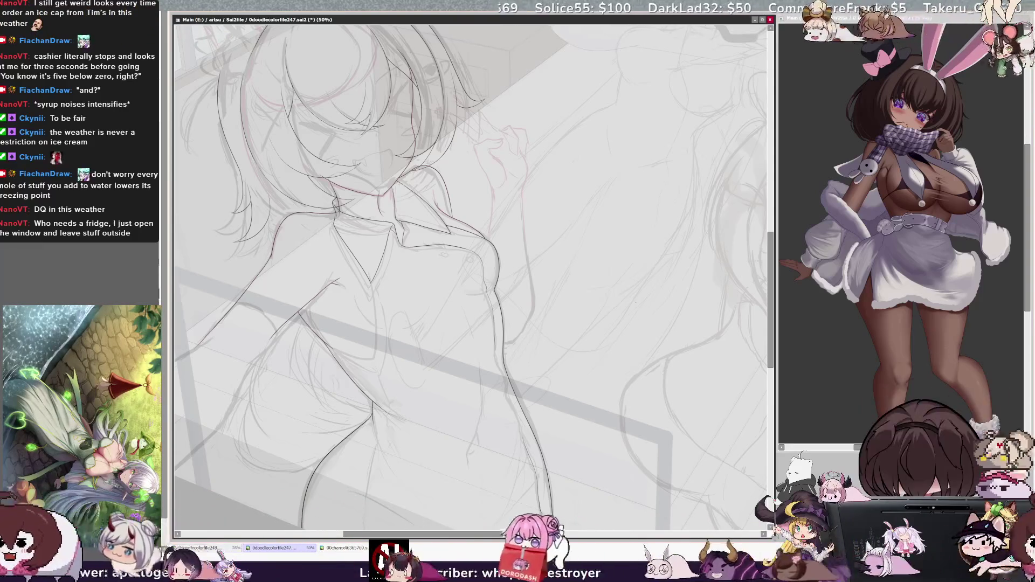
key("Insert")
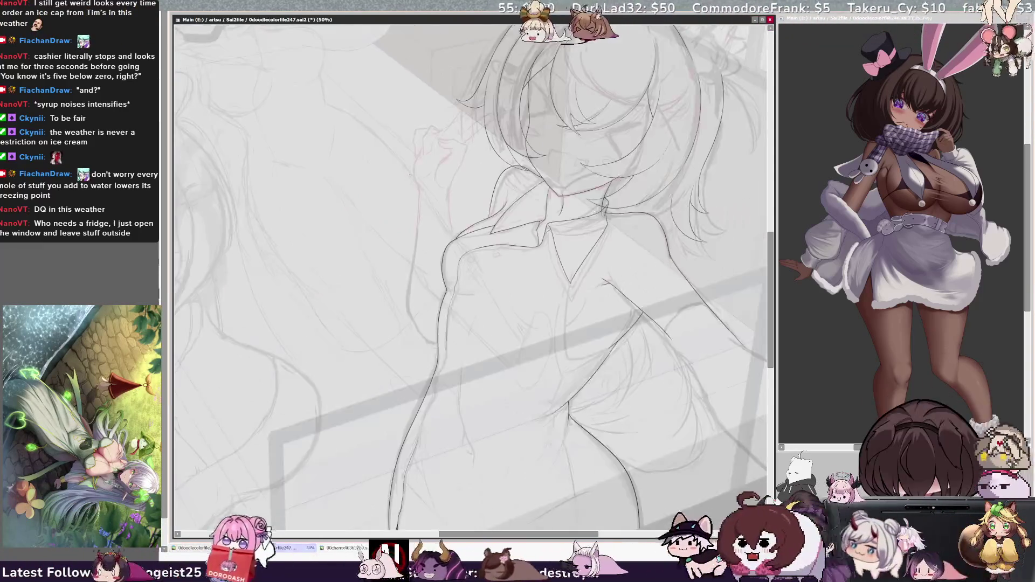
scroll(471, 277, "down", 3)
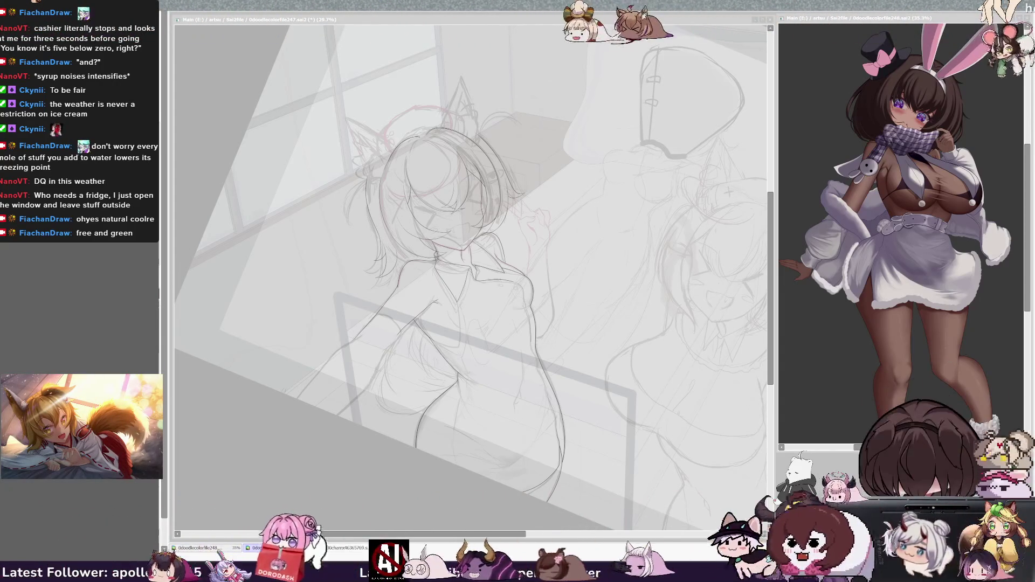
key("h")
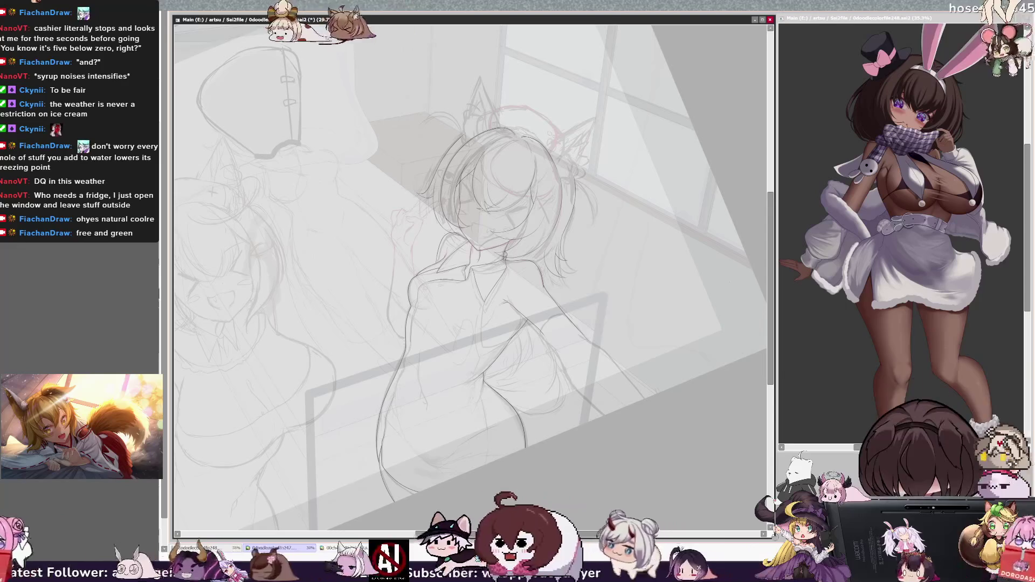
key("h")
key("ctrl+minus")
key("ctrl+minus")
key("Delete")
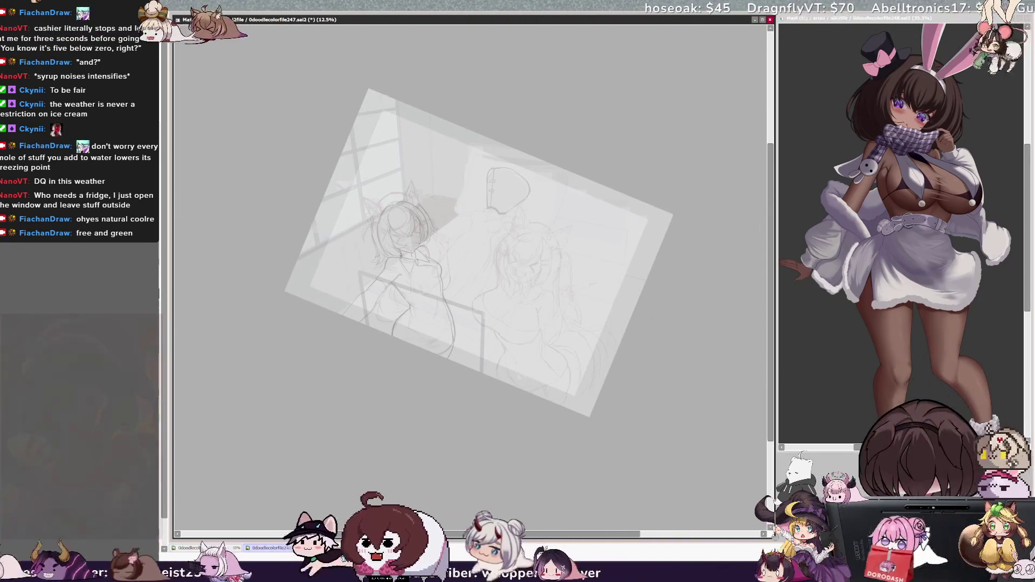
key("ctrl+plus")
- Mirror the whole scene back and forth to compare its composition in both orientations
key("h")
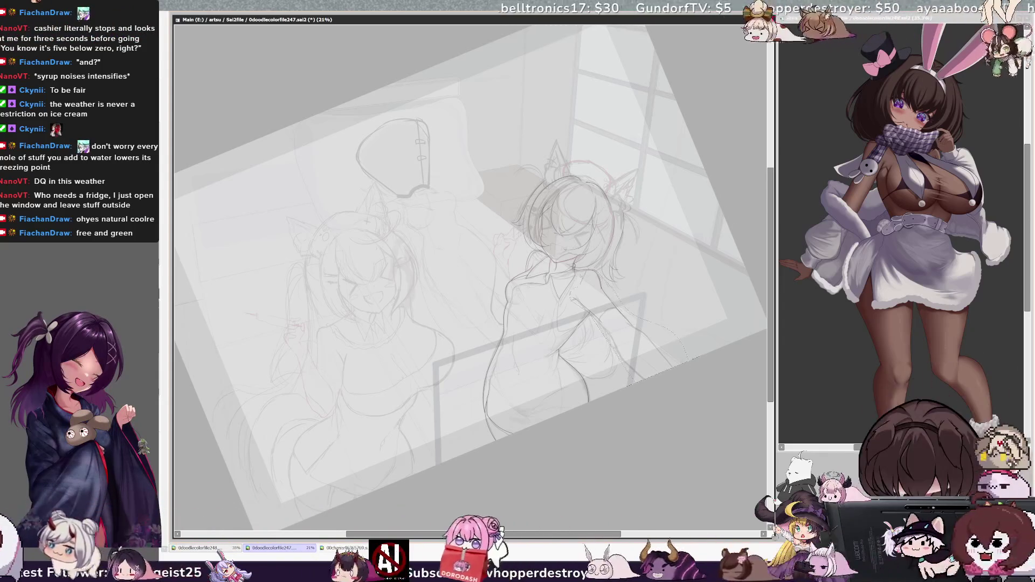
key("h")
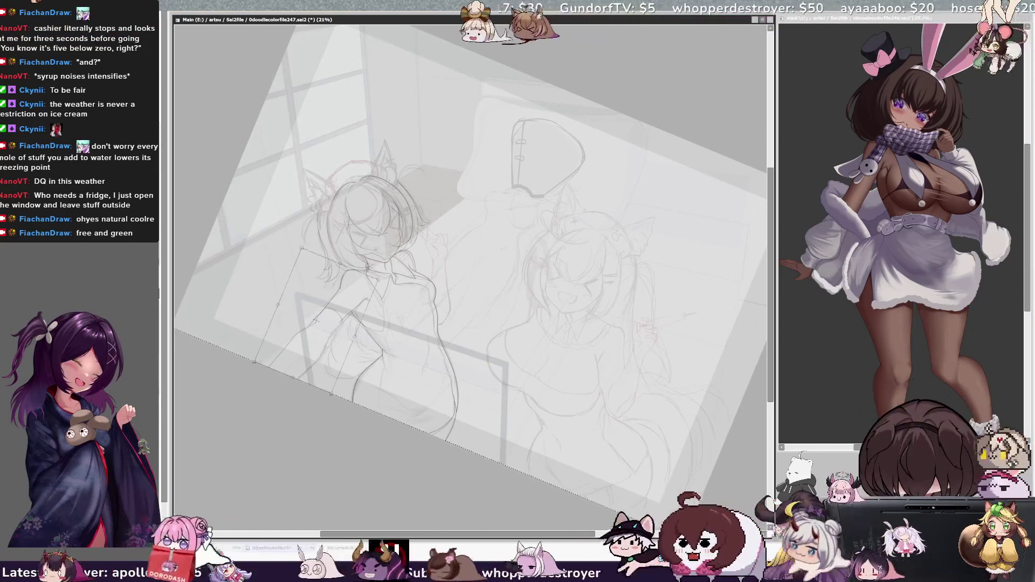
mouse_move(312, 408)
left_mouse_down()
mouse_move(320, 397)
mouse_move(334, 420)
left_mouse_up()
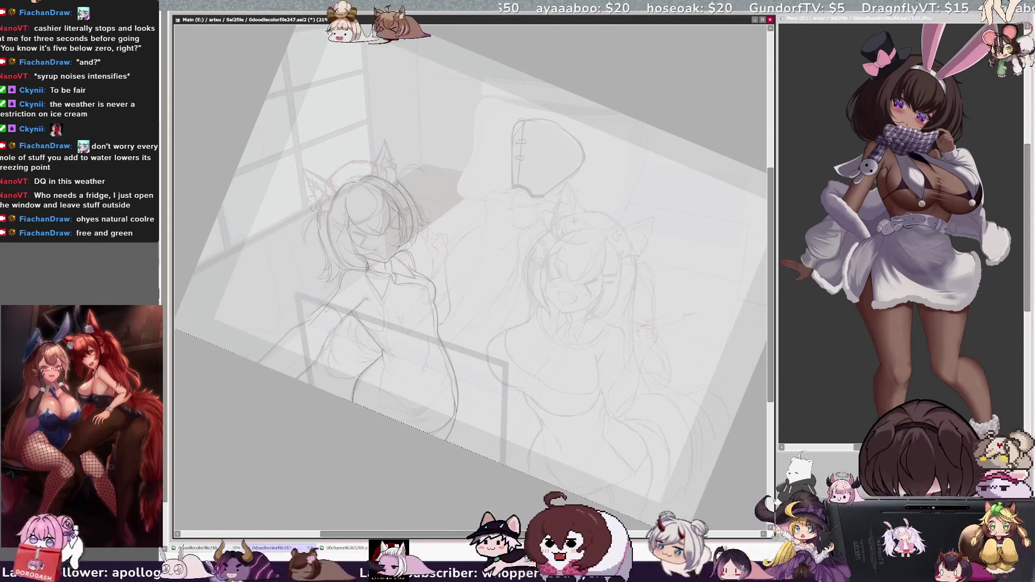
key("h")
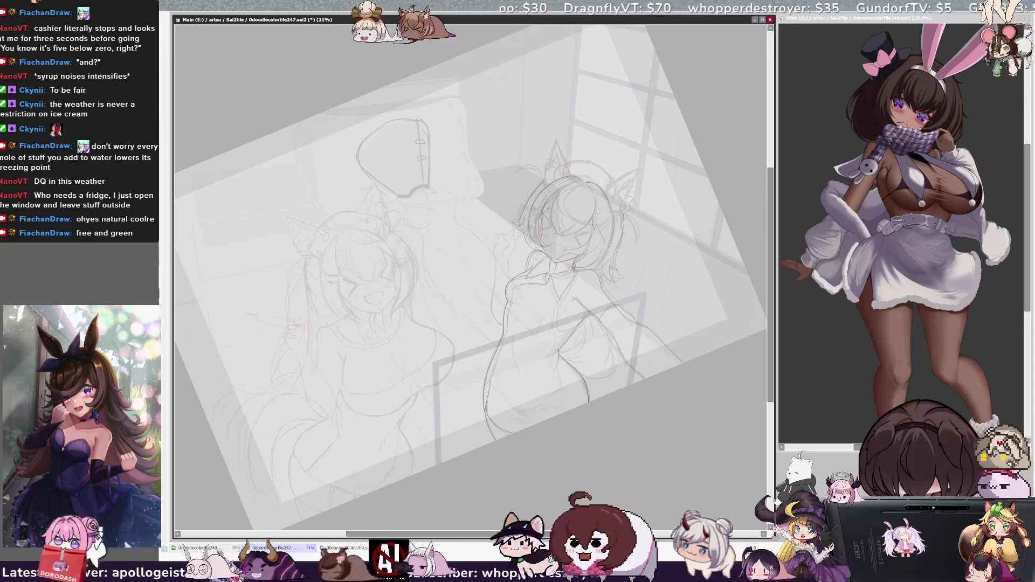
left_click_drag(591, 534, 595, 534)
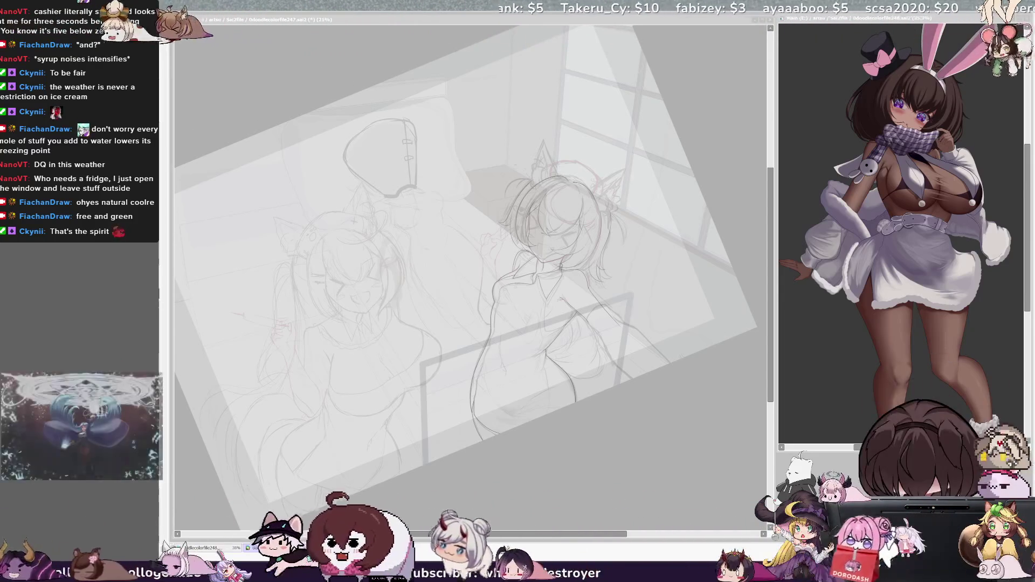
scroll(592, 342, "up", 3)
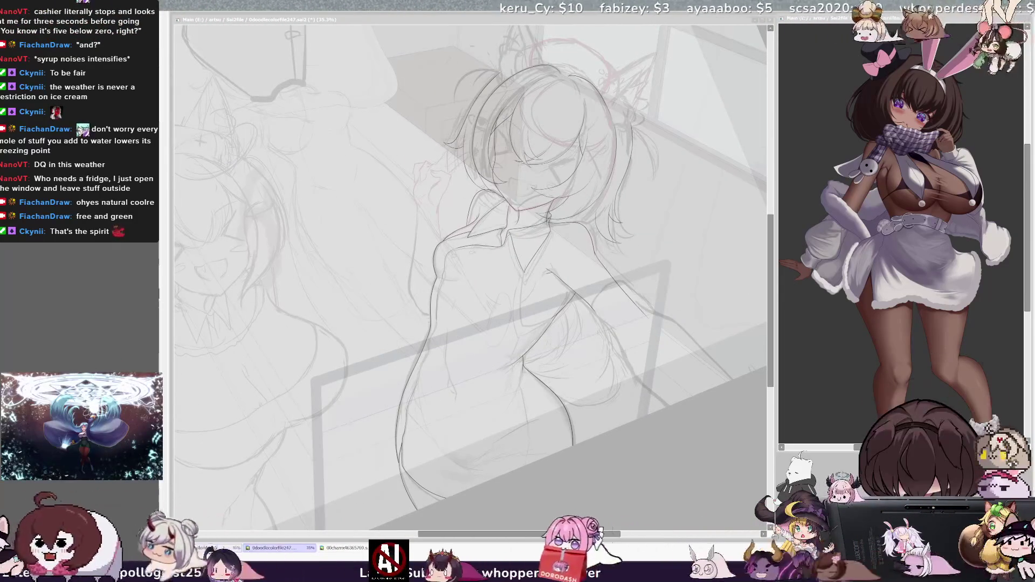
key("h")
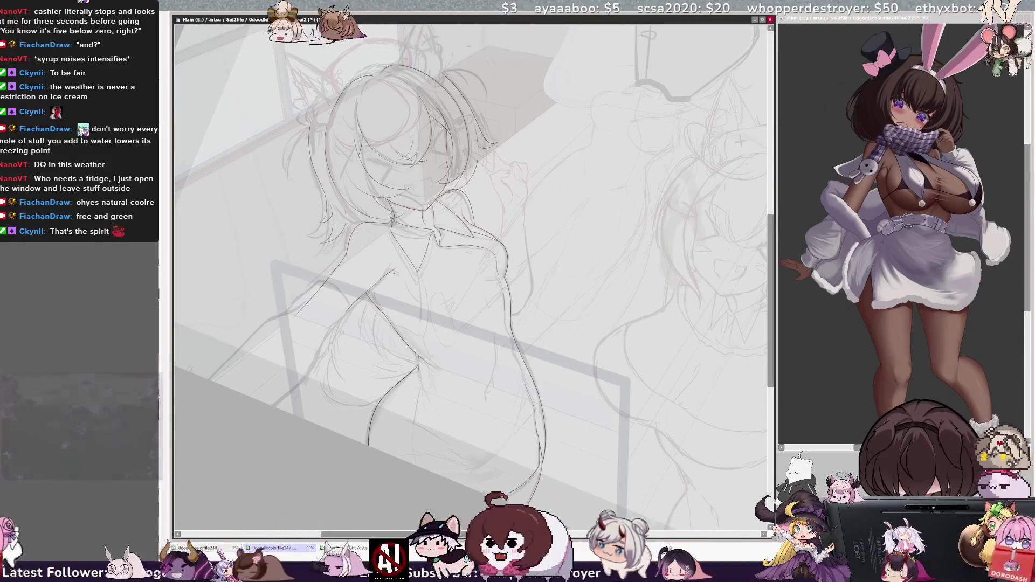
key("h")
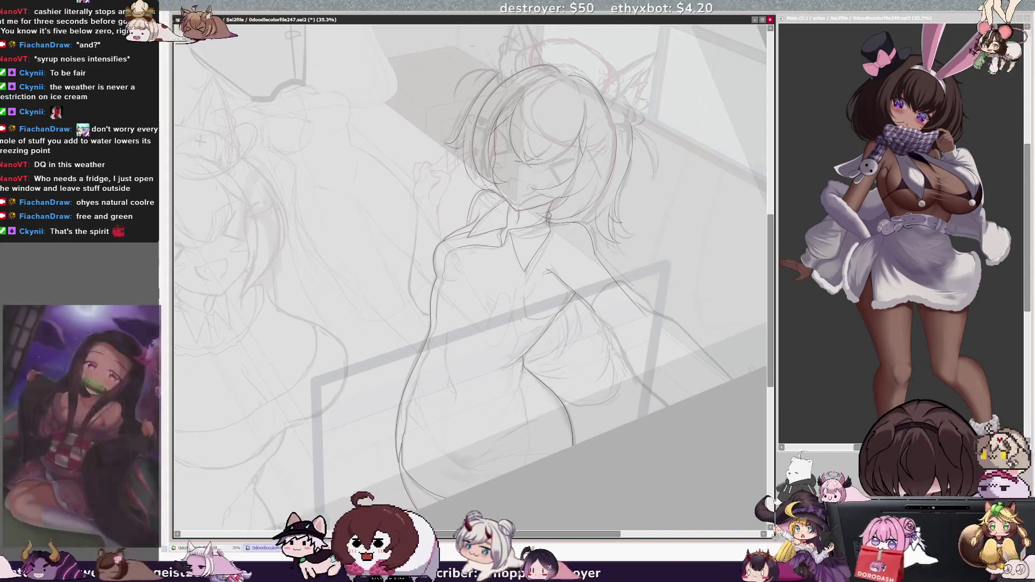
- Save the drawing, then magnify the left girl's torso, collar and neck, mirror-checking the lines
key("ctrl+s")
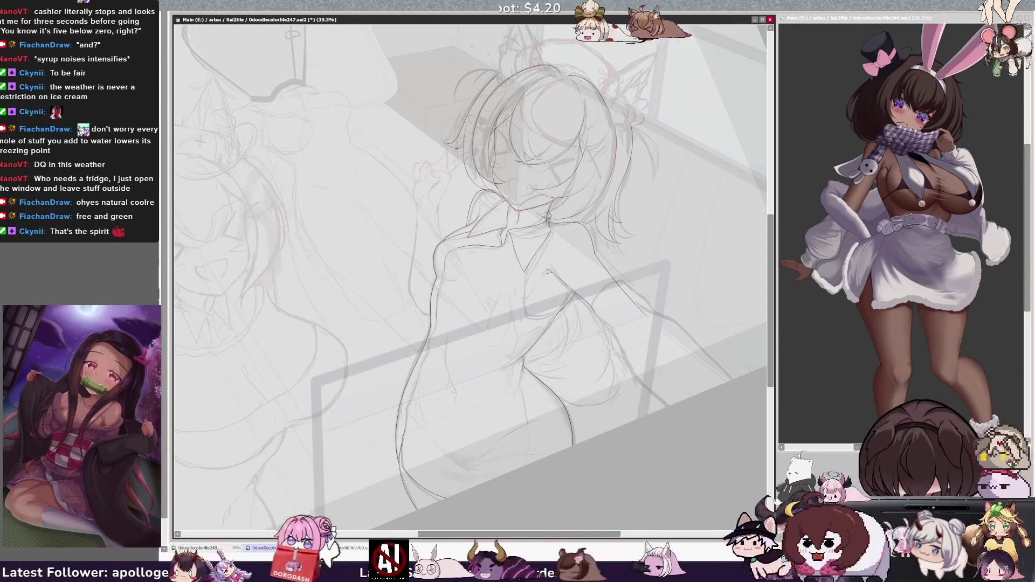
key("h")
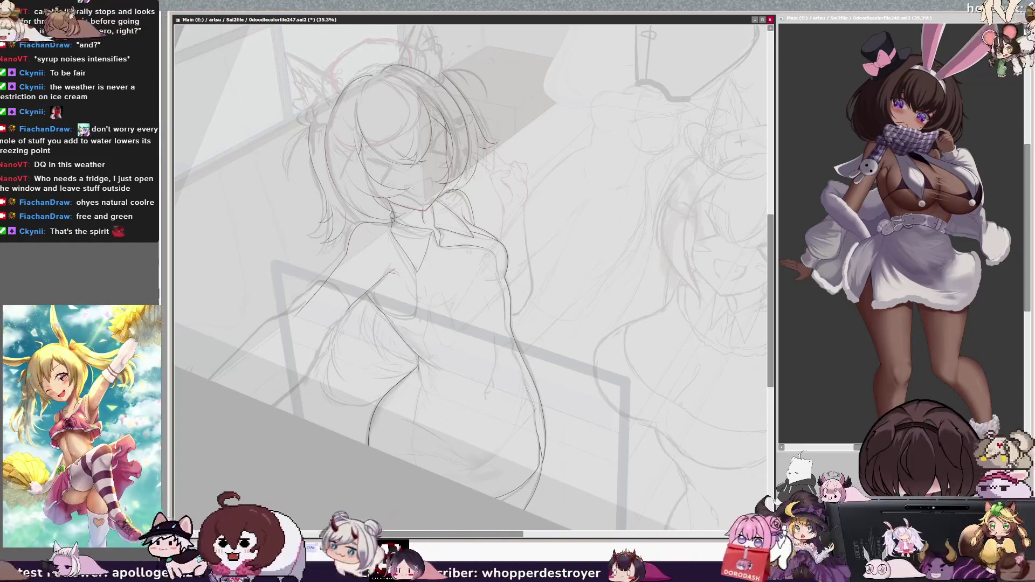
key("h")
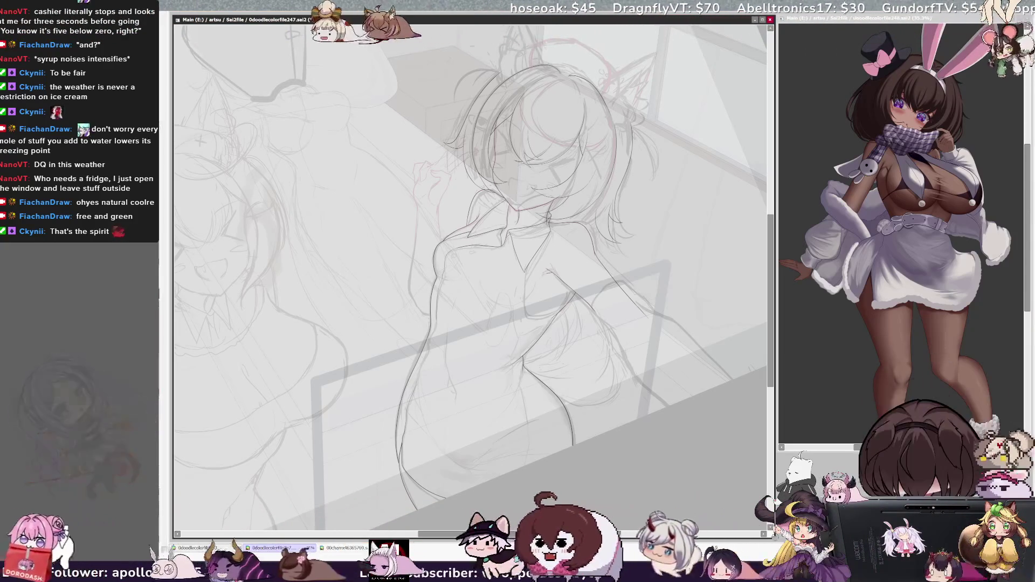
key("ctrl+plus")
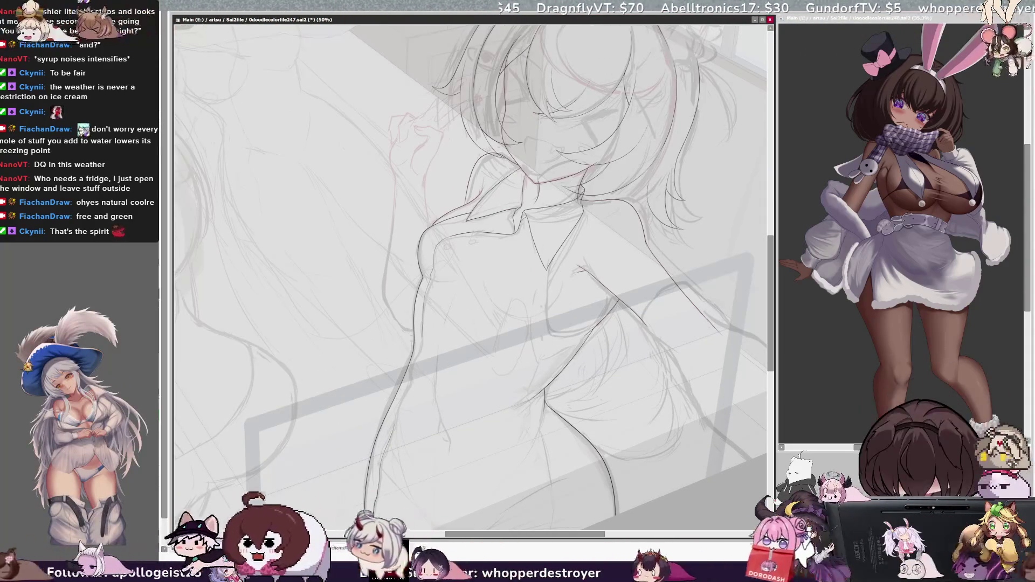
left_click_drag(469, 291, 386, 310)
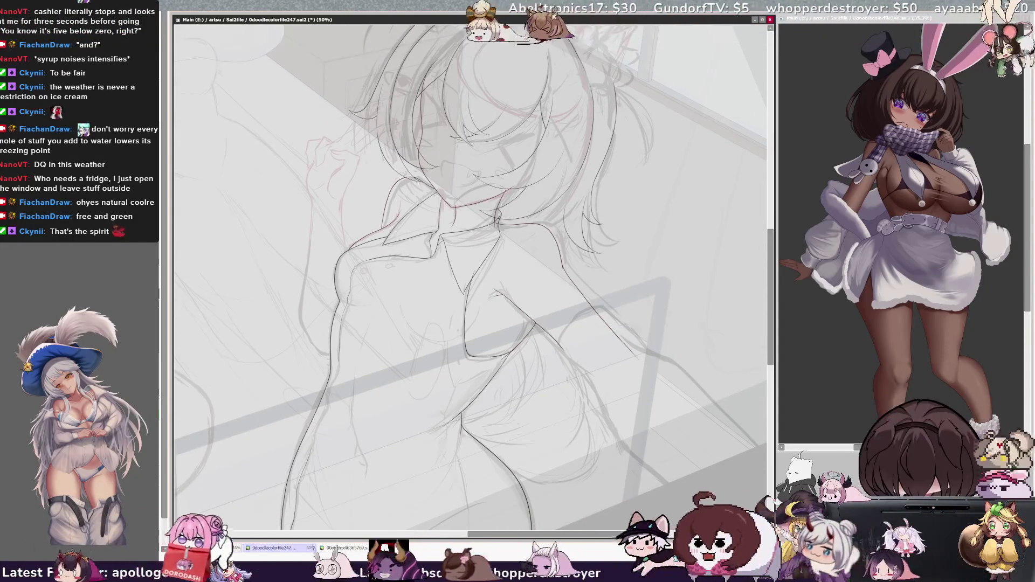
key("h")
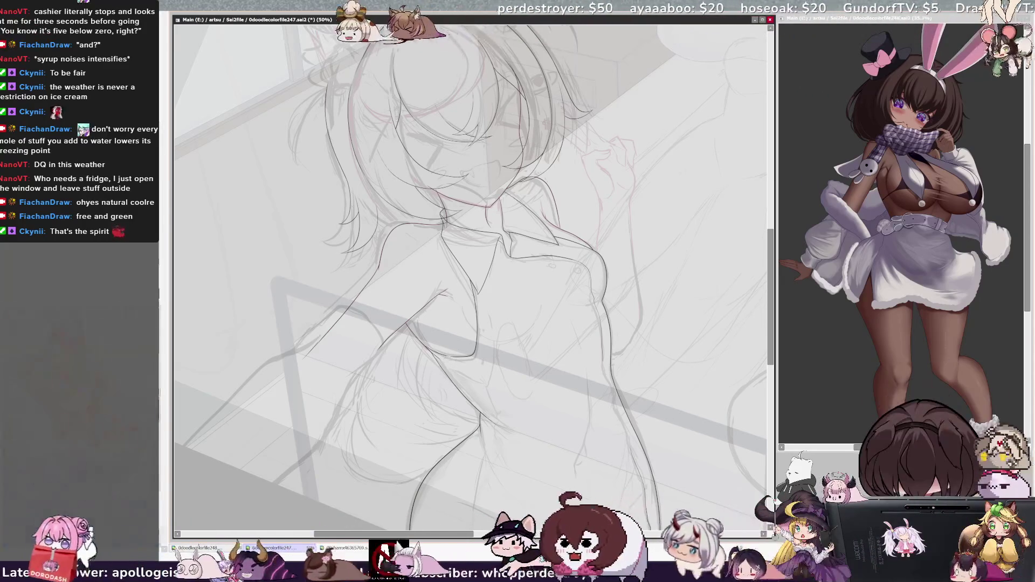
key("ctrl+plus")
key("ctrl+plus")
key("ctrl+plus")
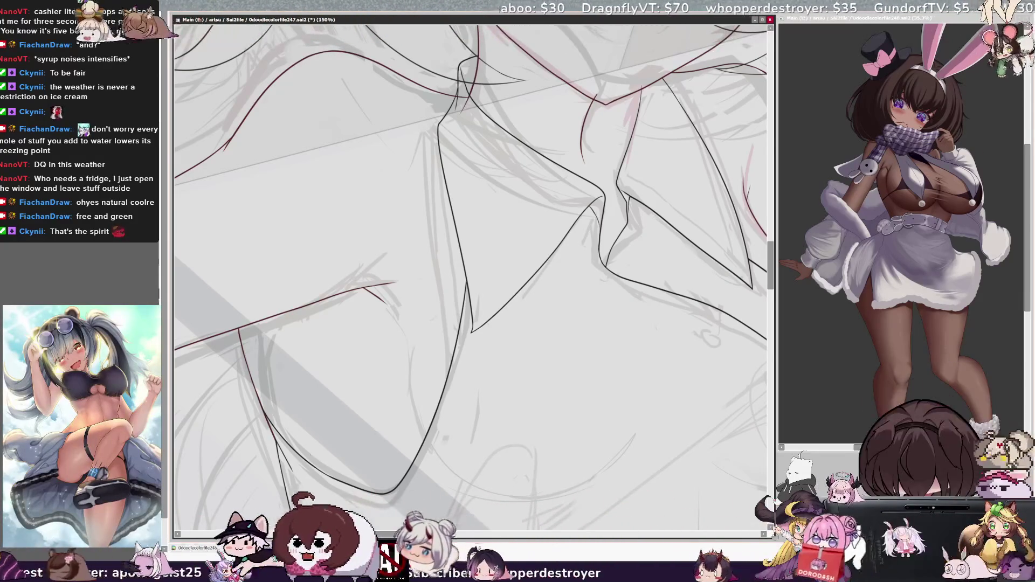
- Mirror-check the collar close-up, tilt the canvas, and ink the contour down the torso's left side
key("h")
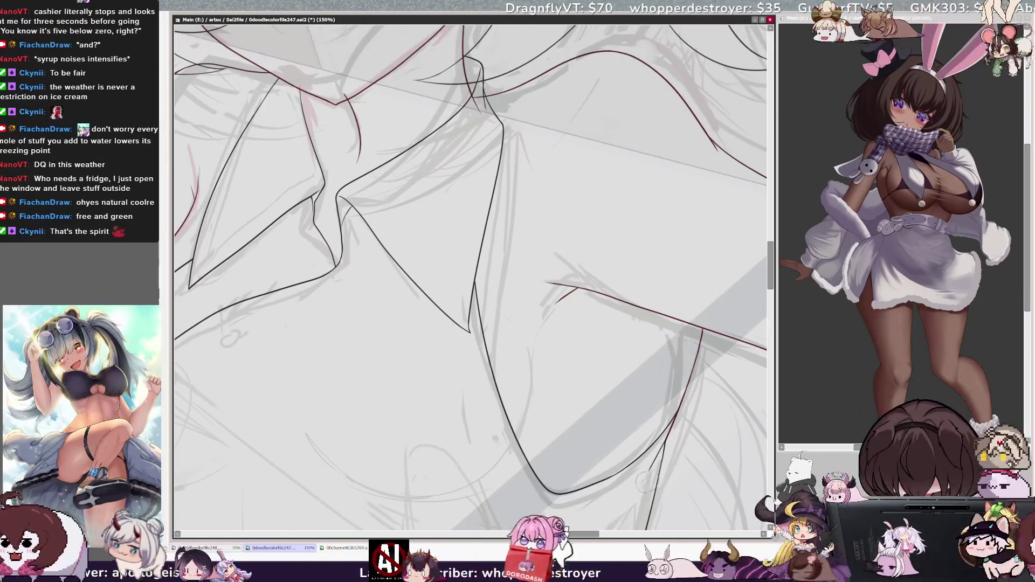
key("h")
scroll(469, 280, "down", 4)
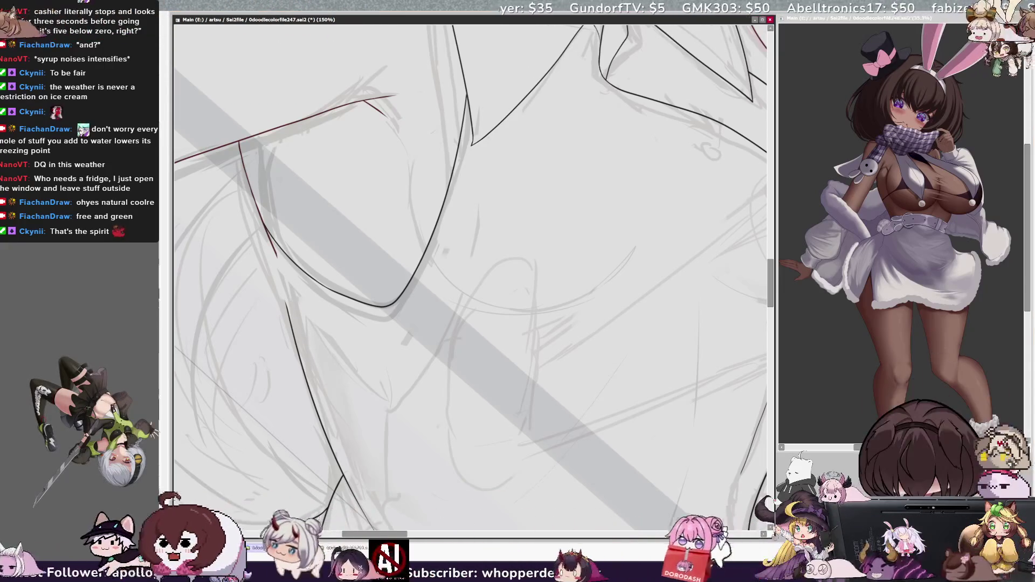
key("h")
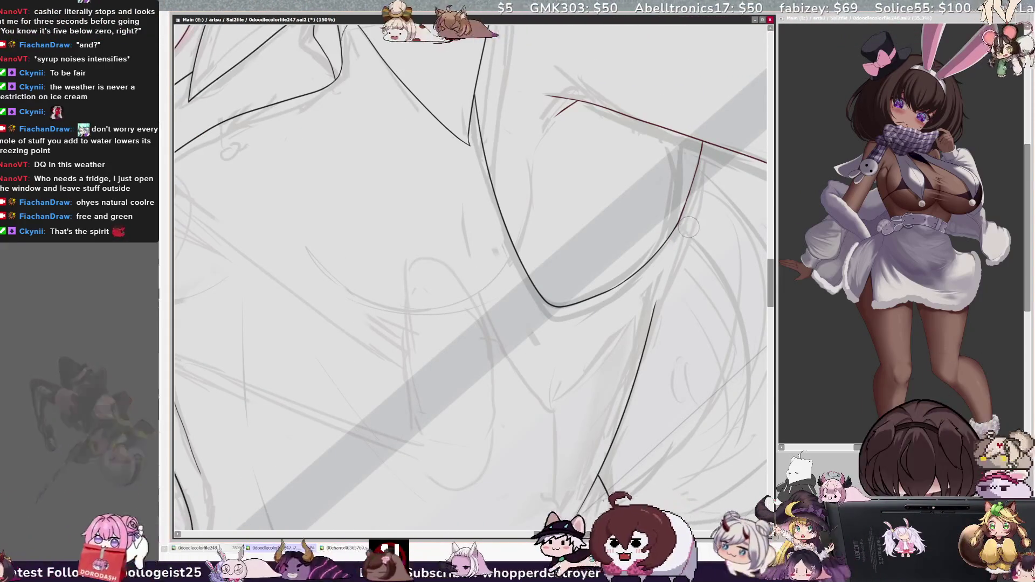
key("h")
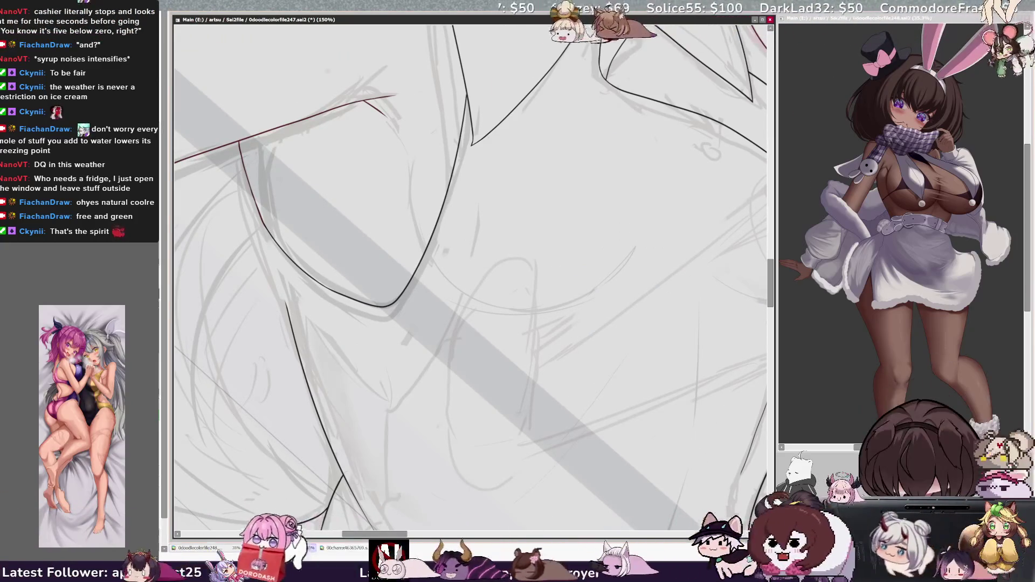
key("End")
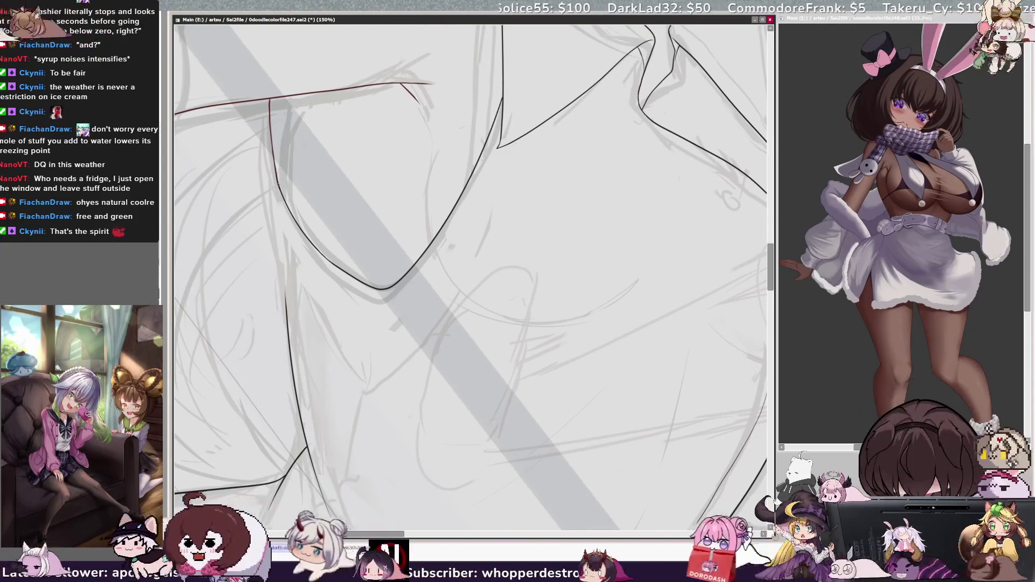
left_click_drag(278, 209, 286, 305)
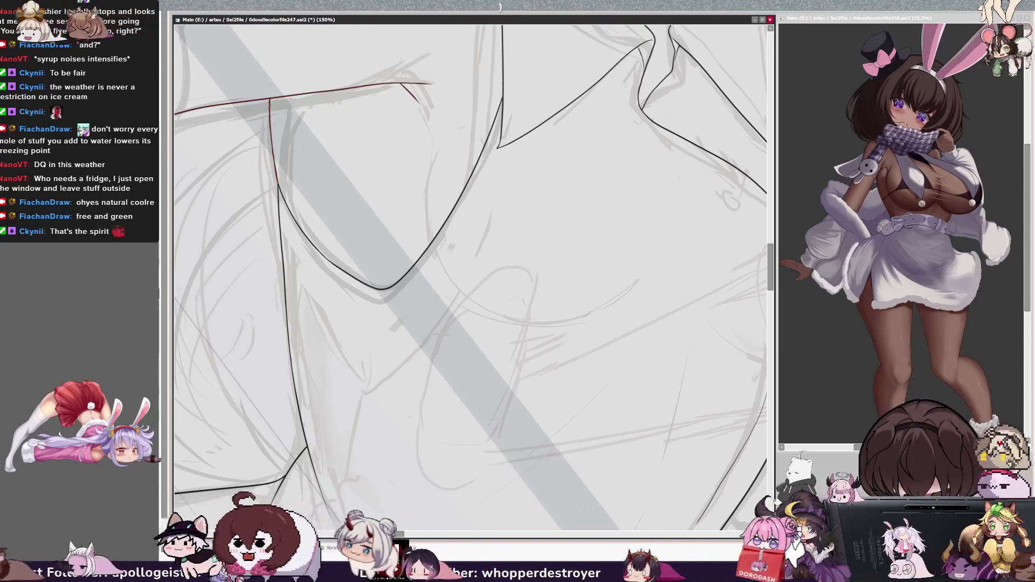
key("minus")
key("minus")
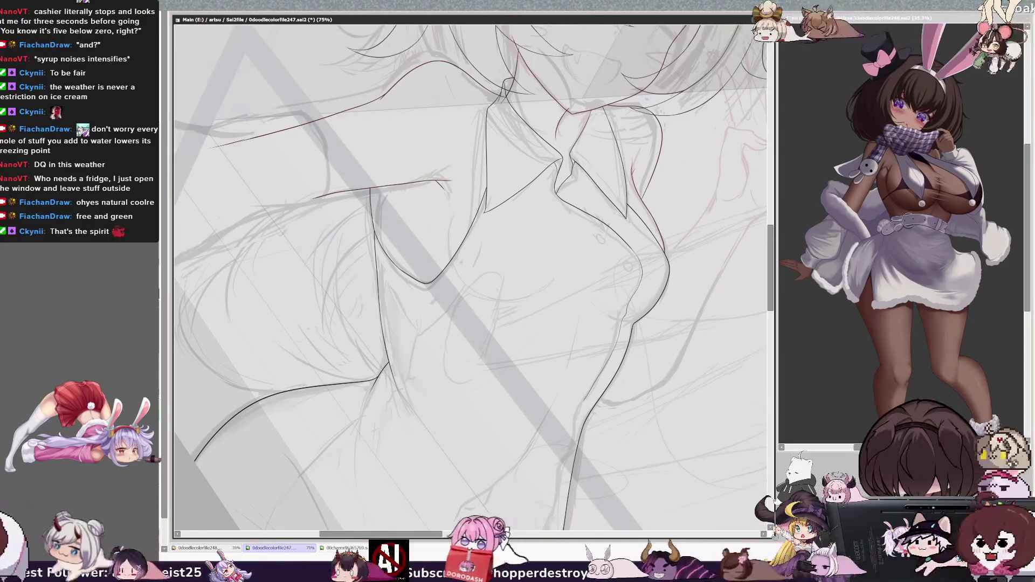
- Ink a curved line across the torso and rotate the canvas around the girl's head
left_click_drag(484, 189, 378, 238)
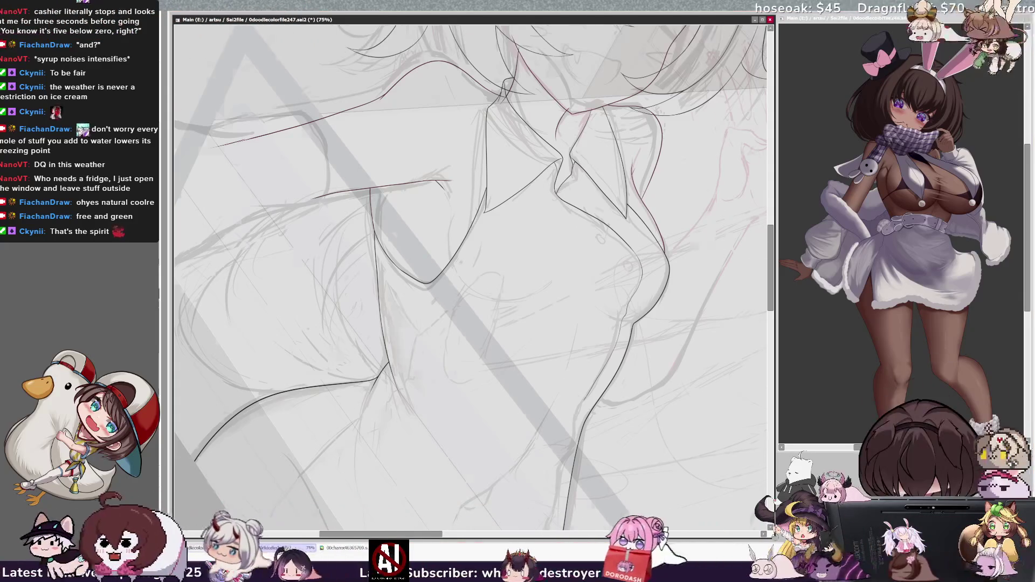
key("Delete")
key("Delete")
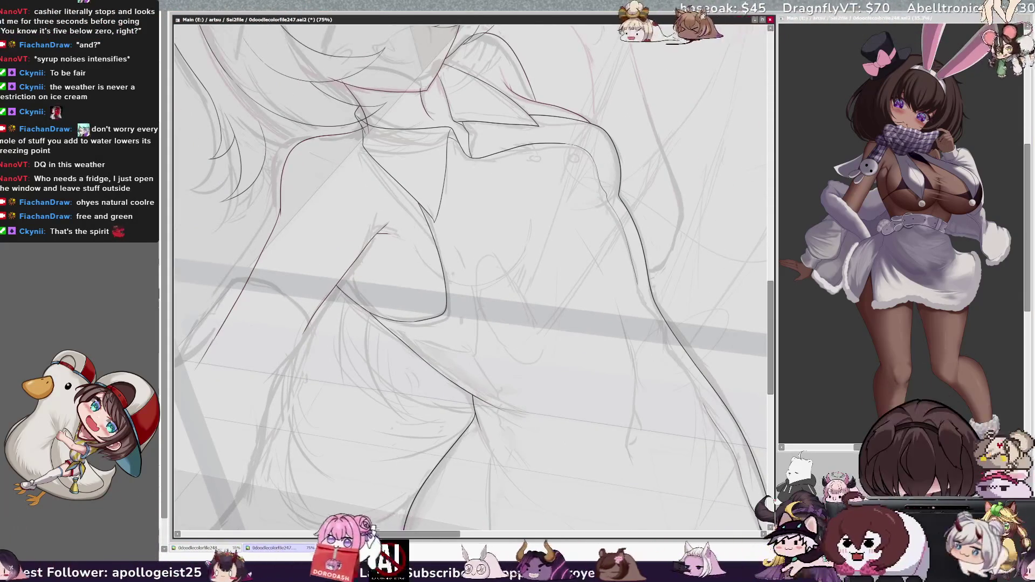
scroll(468, 277, "up", 5)
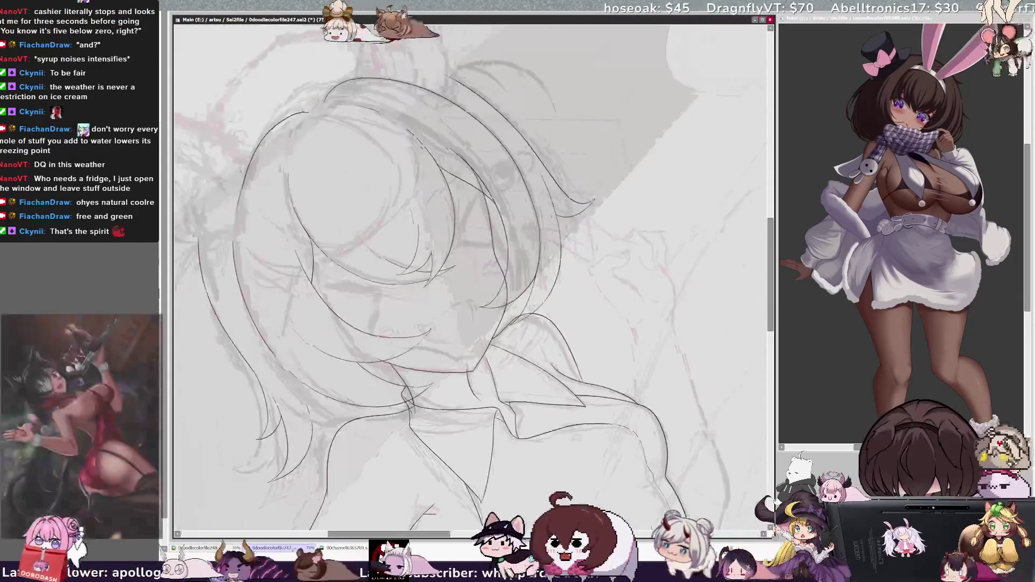
key("End")
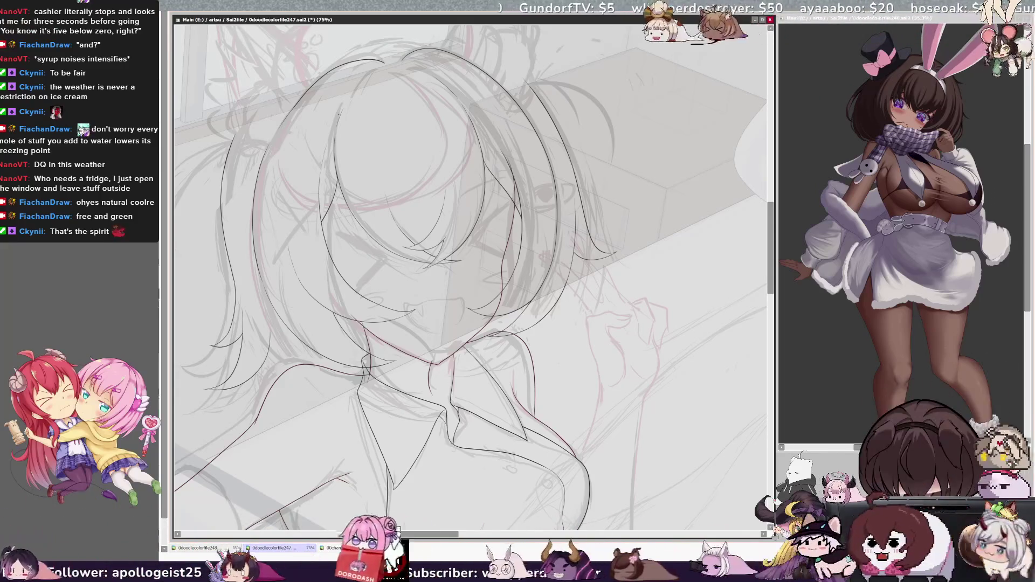
- Mirror and rotate the view, then zoom in closely on the face and hair
key("h")
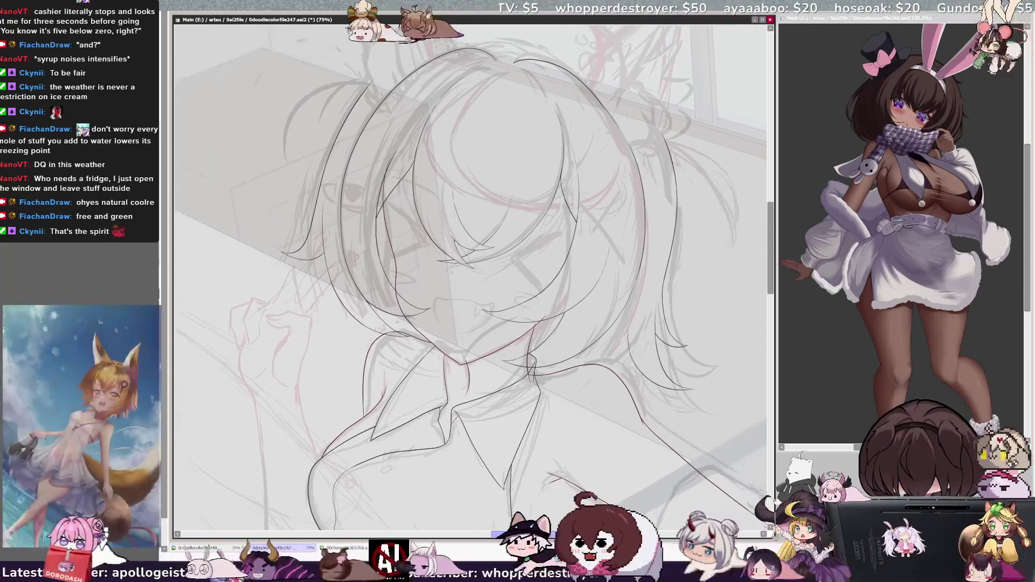
key("End")
key("ctrl+plus")
key("ctrl+plus")
key("ctrl+plus")
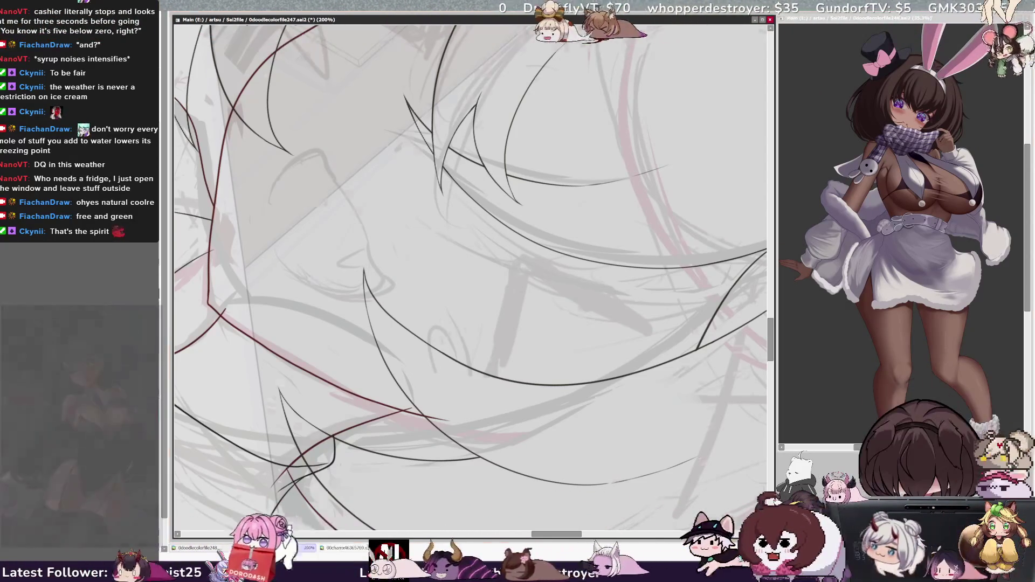
scroll(396, 80, "down", 4)
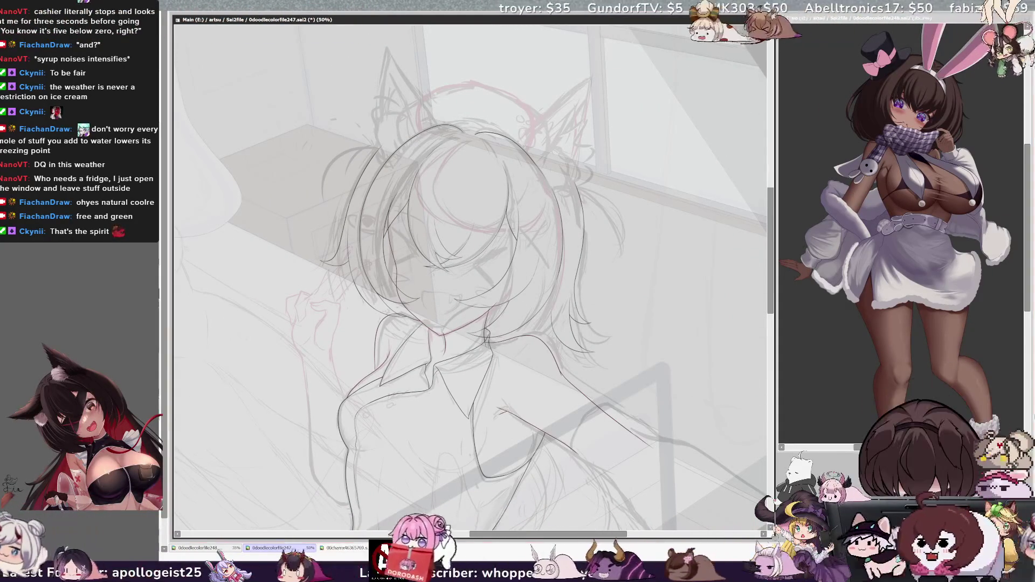
scroll(469, 275, "down", 2)
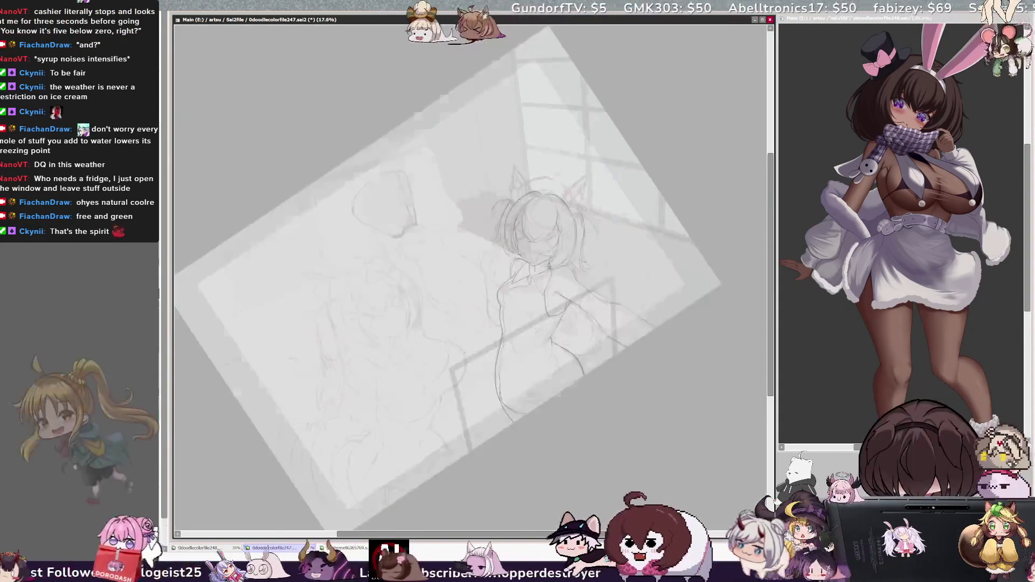
- Add a short stroke near the cat-eared girl's body, then tilt back and re-center her zoomed in
scroll(469, 275, "down", 1)
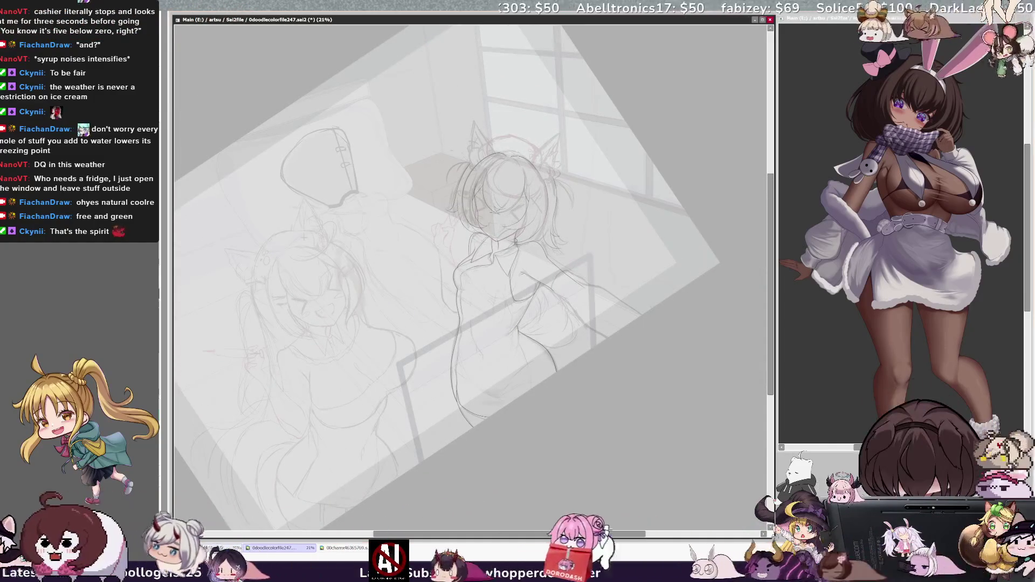
key("End")
key("End")
key("End")
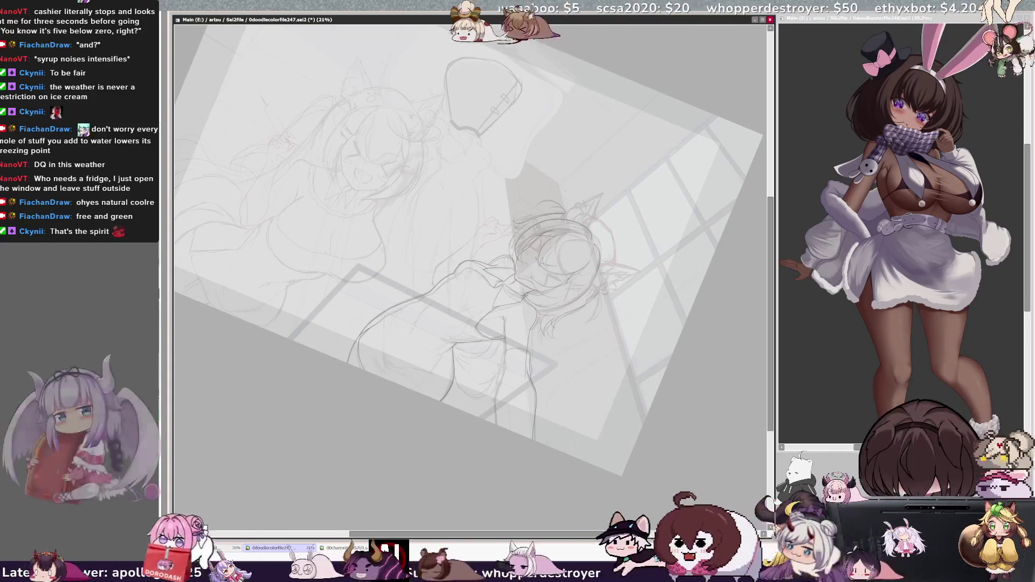
left_click_drag(495, 402, 499, 426)
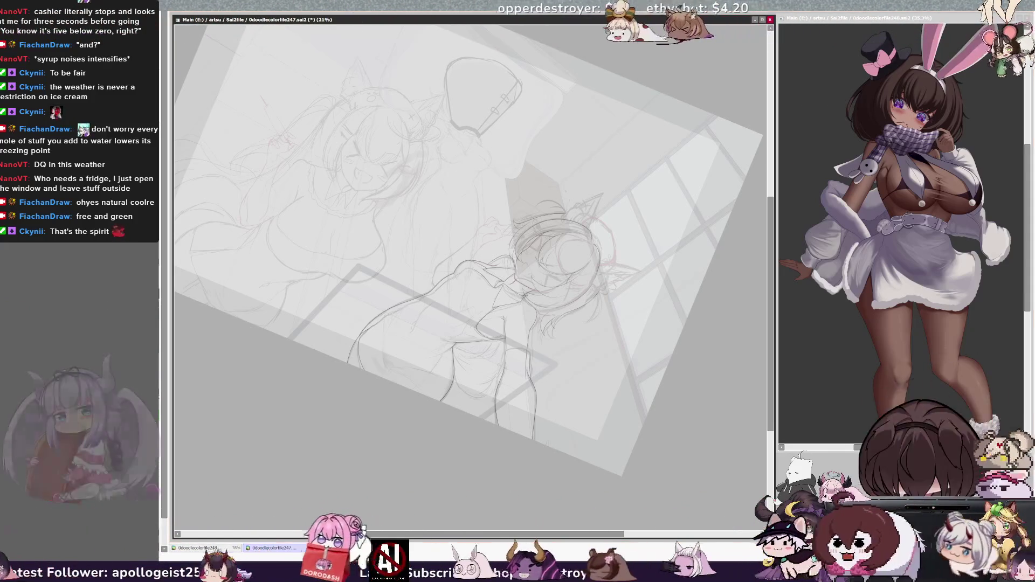
key("Delete")
key("Delete")
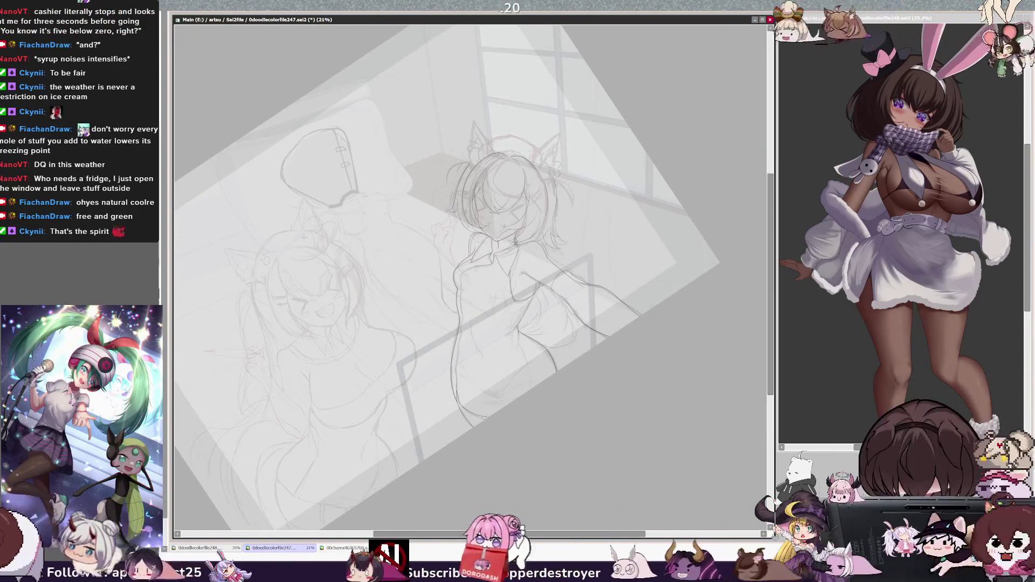
key("Page_Up")
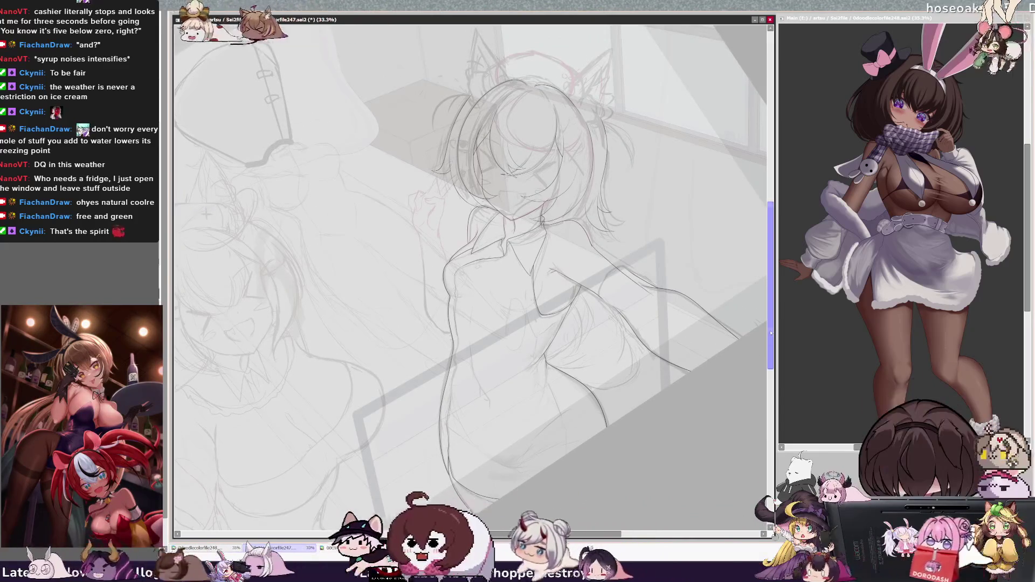
scroll(469, 269, "down", 1)
scroll(469, 269, "right", 2)
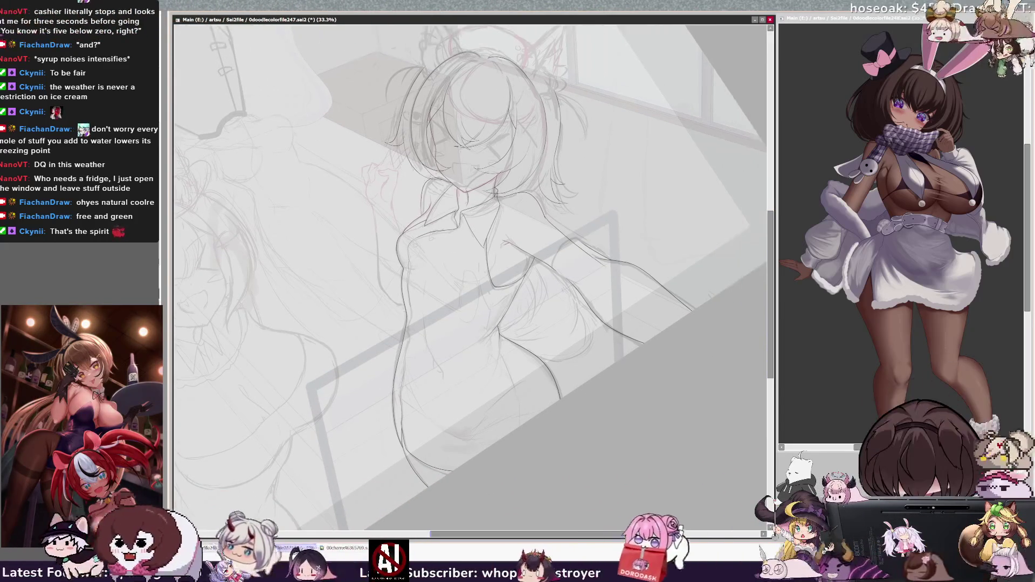
- Check the torso zoomed in and out, then mirror and rotate the view for drawing
key("Page_Up")
key("Page_Up")
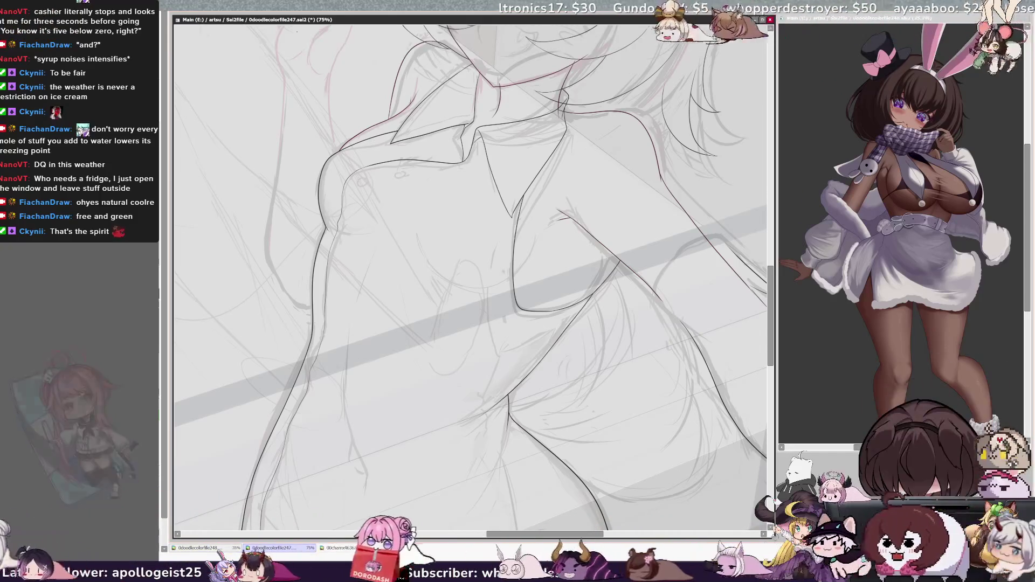
key("ctrl+minus")
key("ctrl+minus")
key("ctrl+minus")
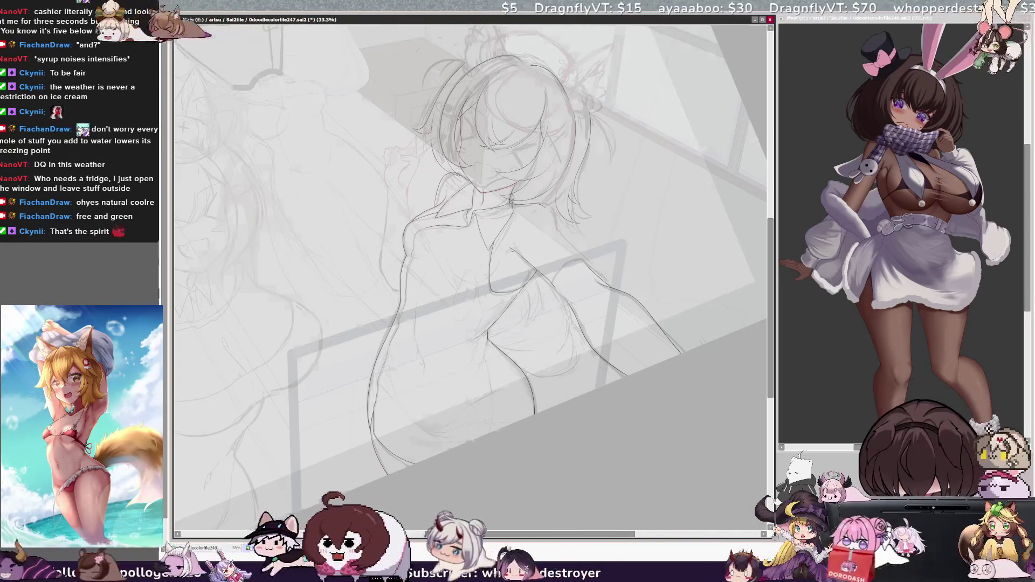
key("Insert")
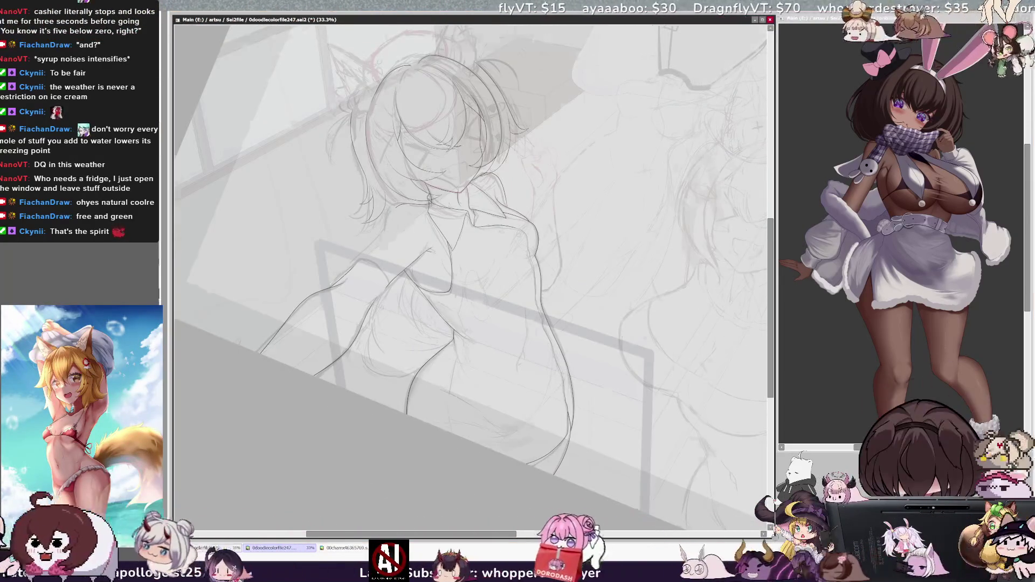
key("Delete")
key("Delete")
key("Delete")
key("Page_Up")
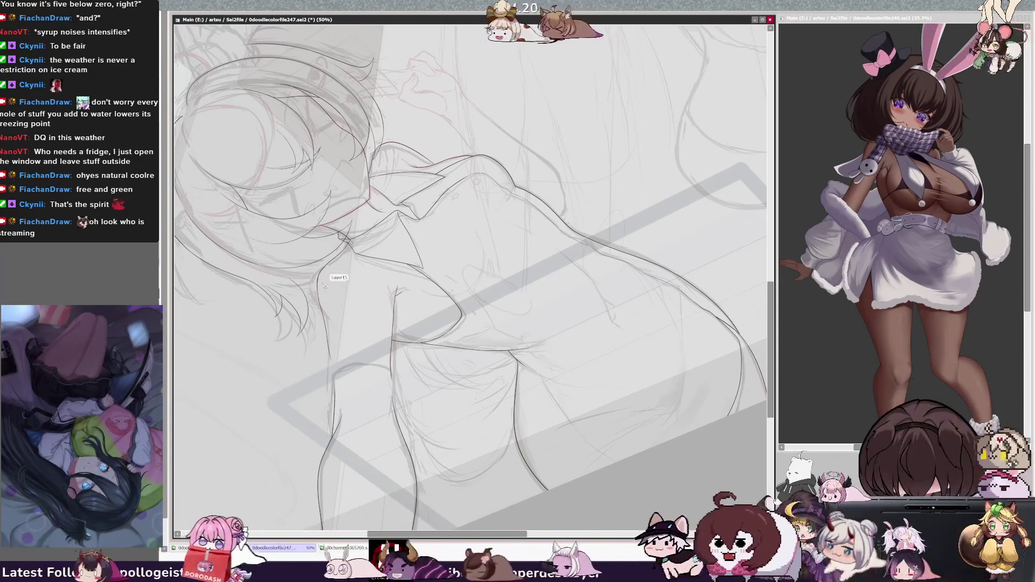
- Sketch faint lines beside the girl's torso and turn the figure nearly upright
left_click_drag(318, 285, 334, 375)
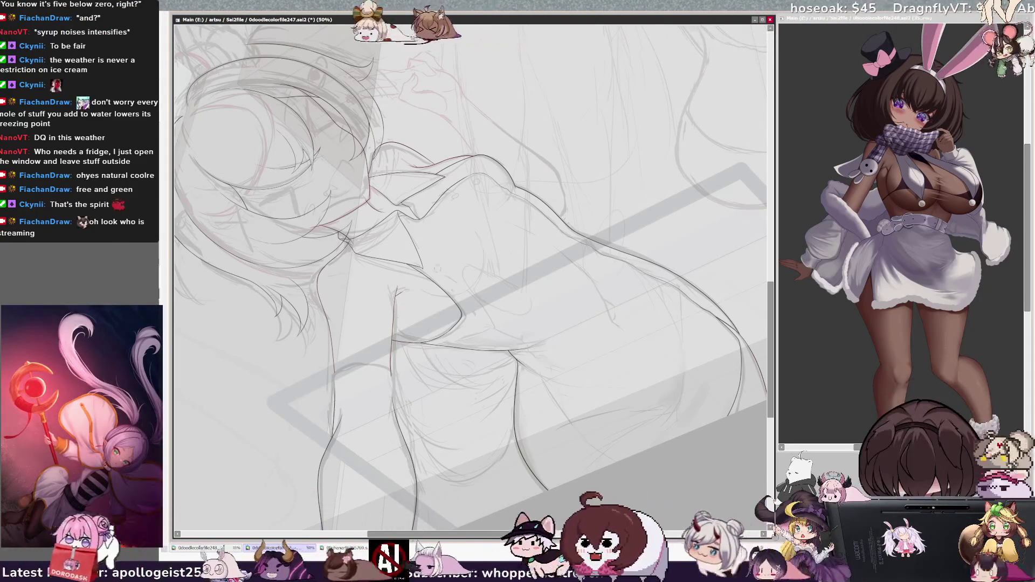
key("End")
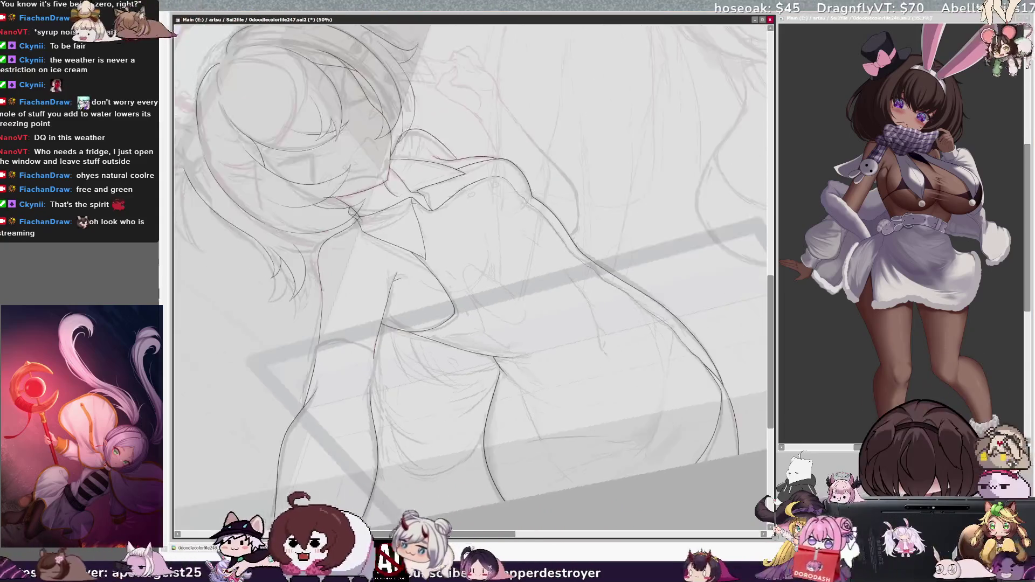
key("End")
key("End")
scroll(399, 276, "up", 5)
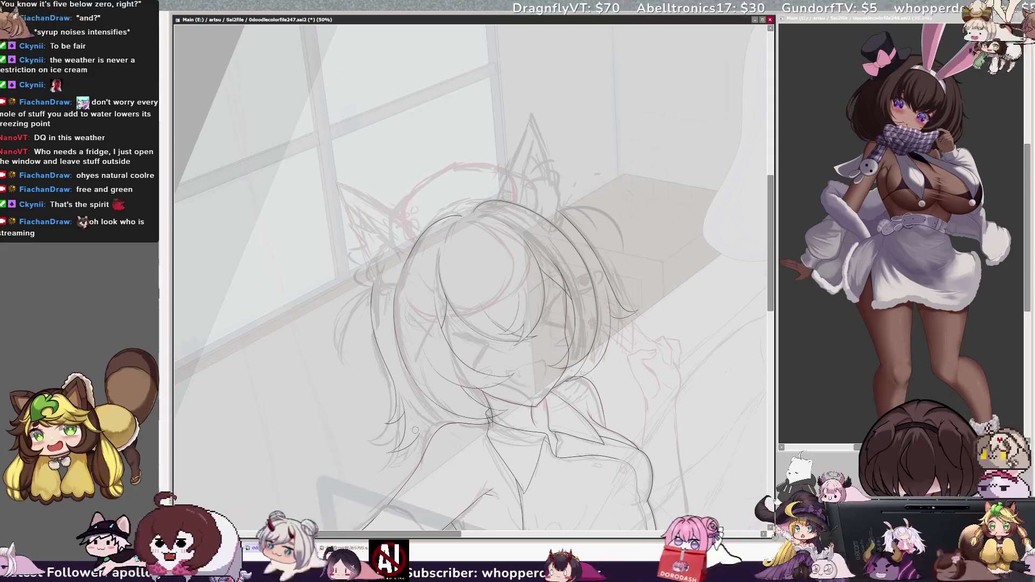
- Undo the faint sketch strokes, add a short vertical stroke below the hair, and straighten the view upright
key("h")
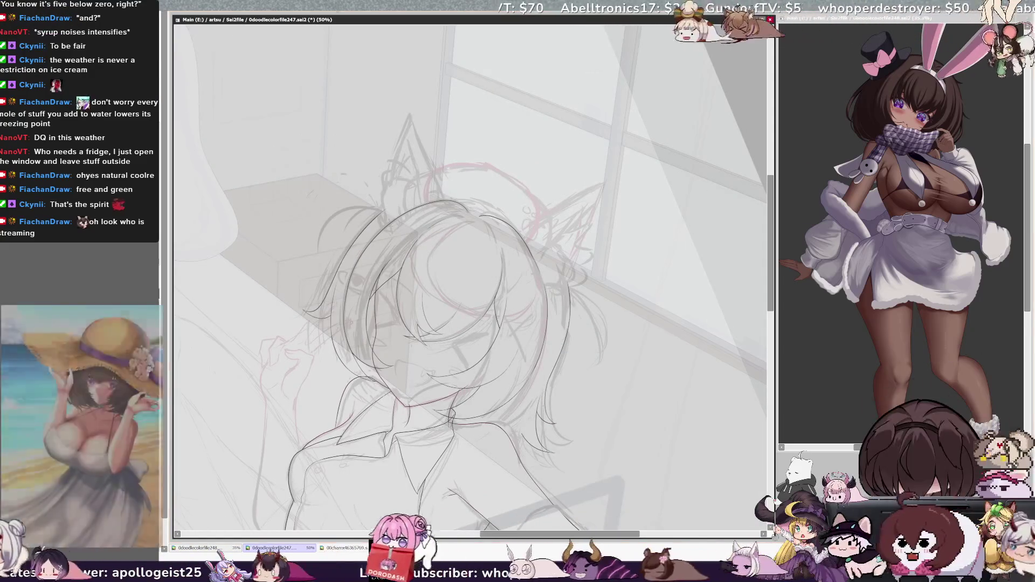
key("End")
key("End")
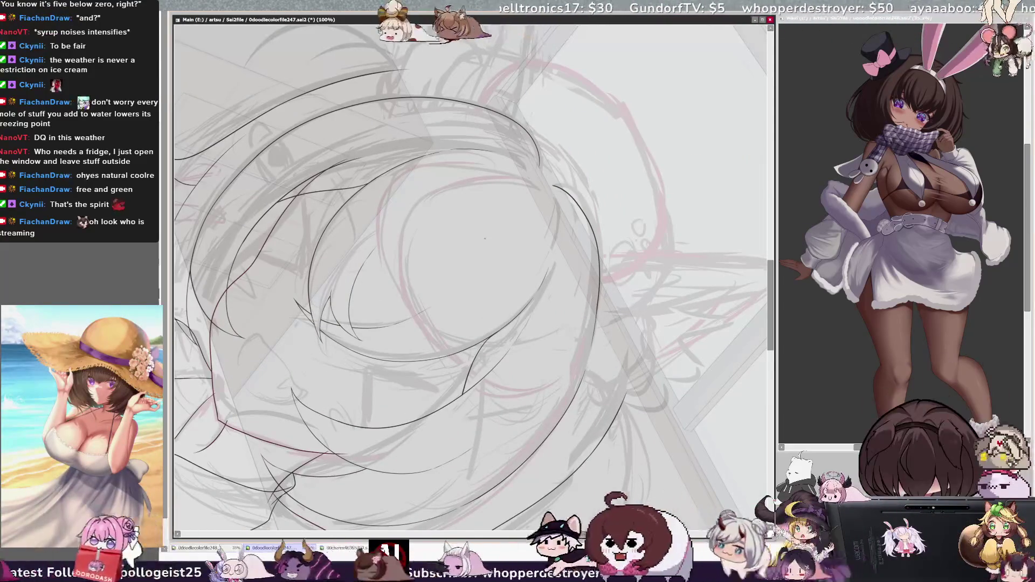
scroll(485, 238, "down", 5)
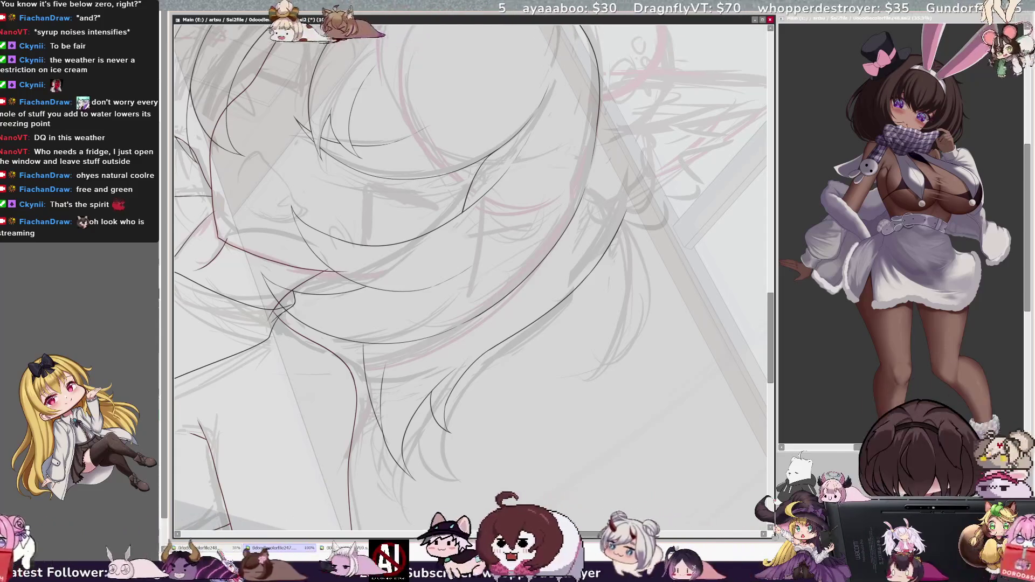
key("ctrl+z")
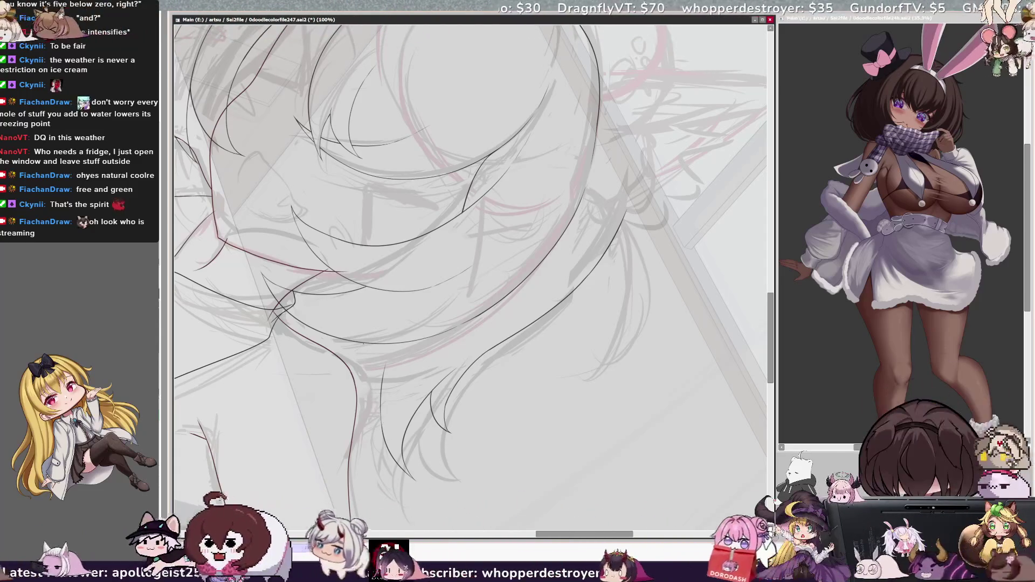
left_click_drag(362, 345, 364, 375)
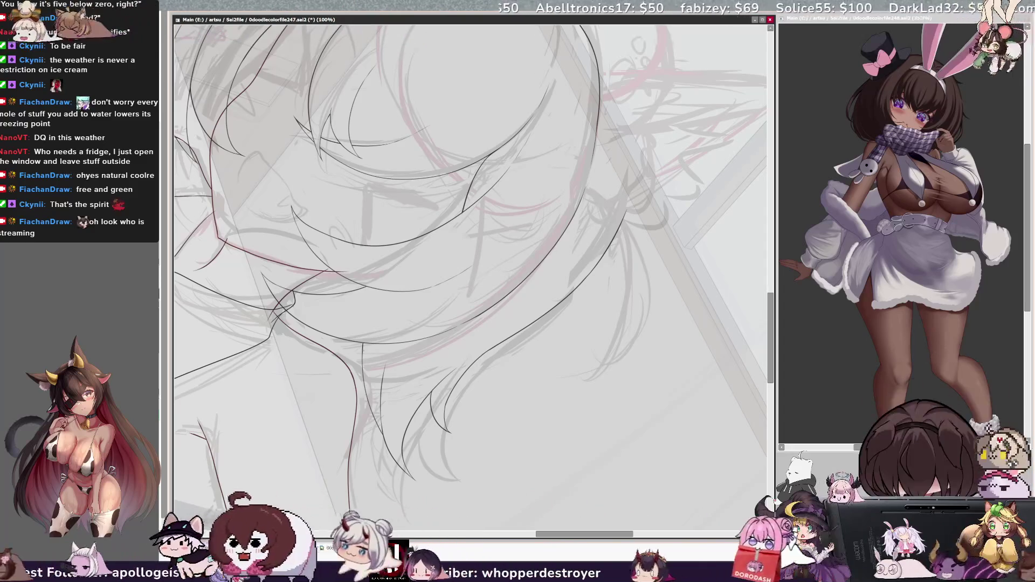
key("ctrl+minus")
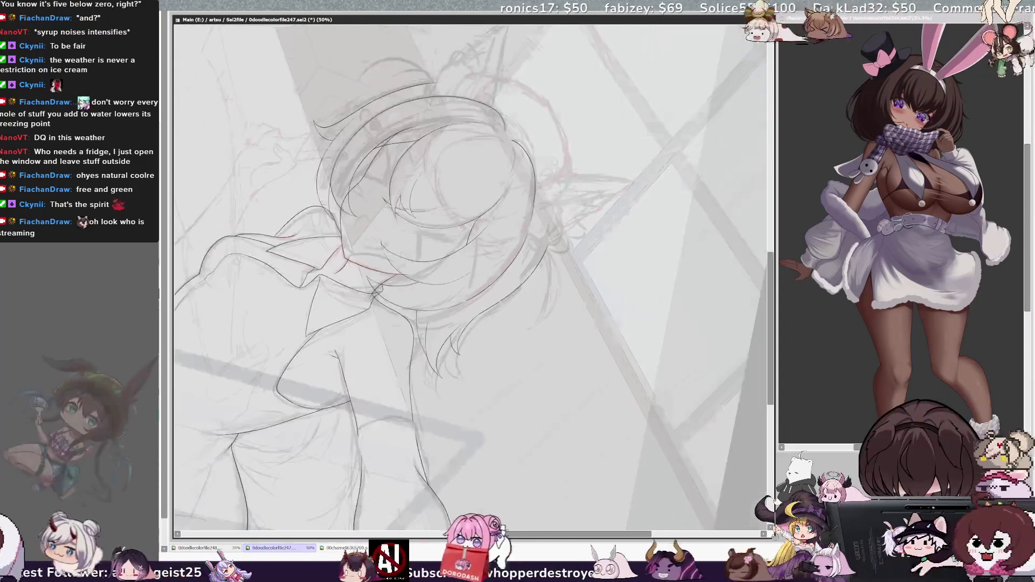
key("Home")
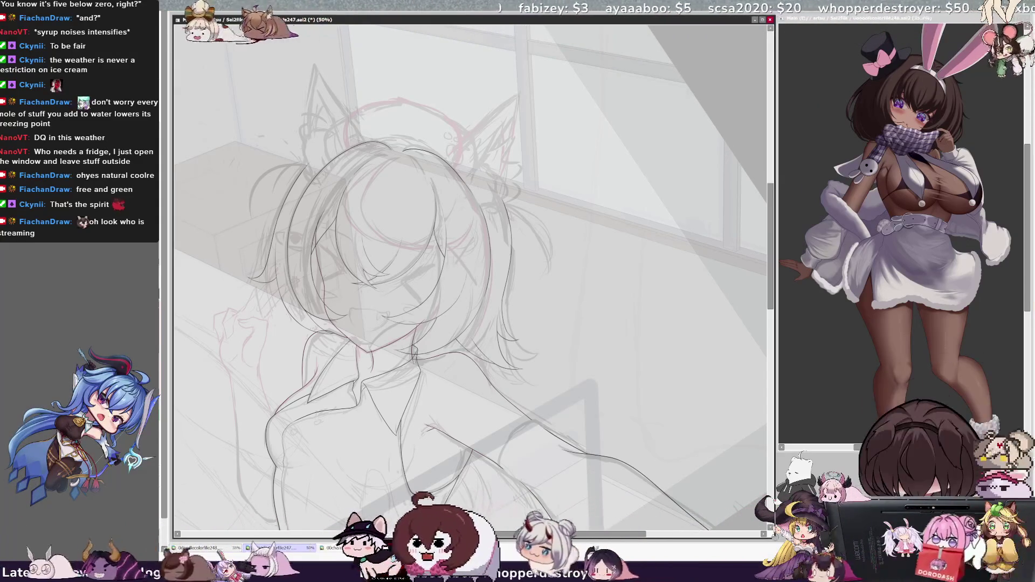
key("ctrl+plus")
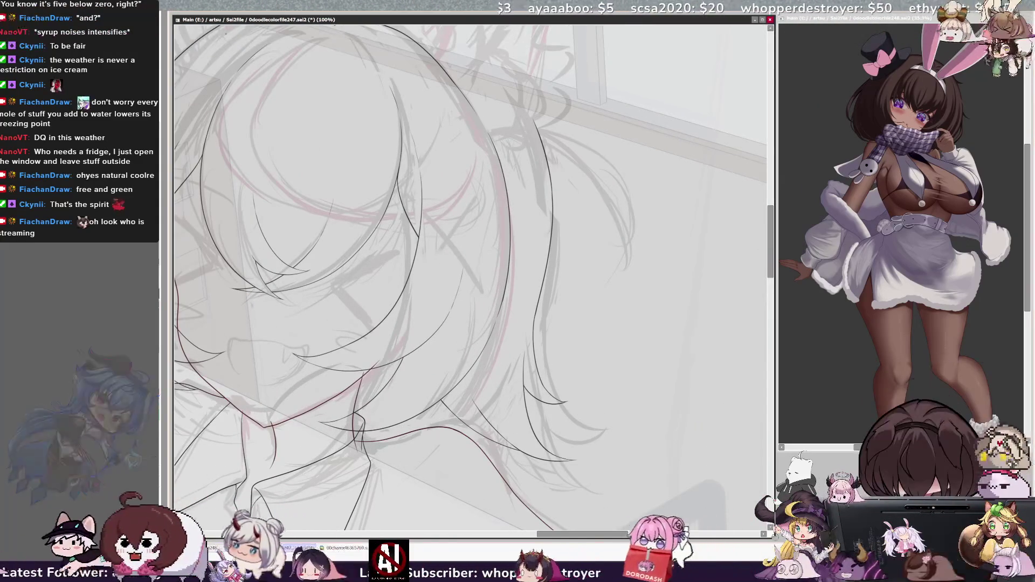
- Ink the left cat ear's tip and outer edge, undoing and redrawing the stray strokes
left_click_drag(377, 242, 593, 393)
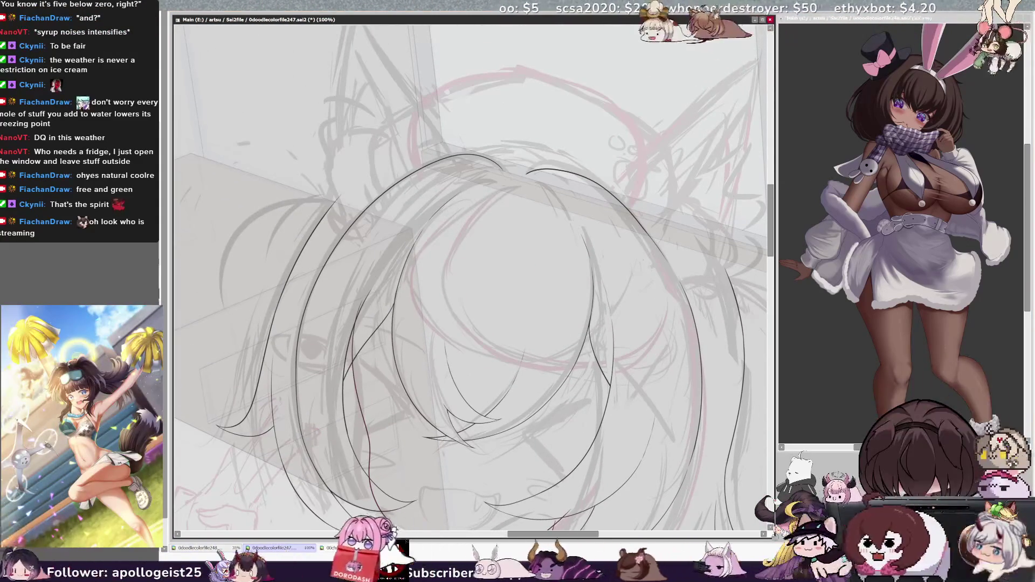
scroll(474, 259, "up", 5)
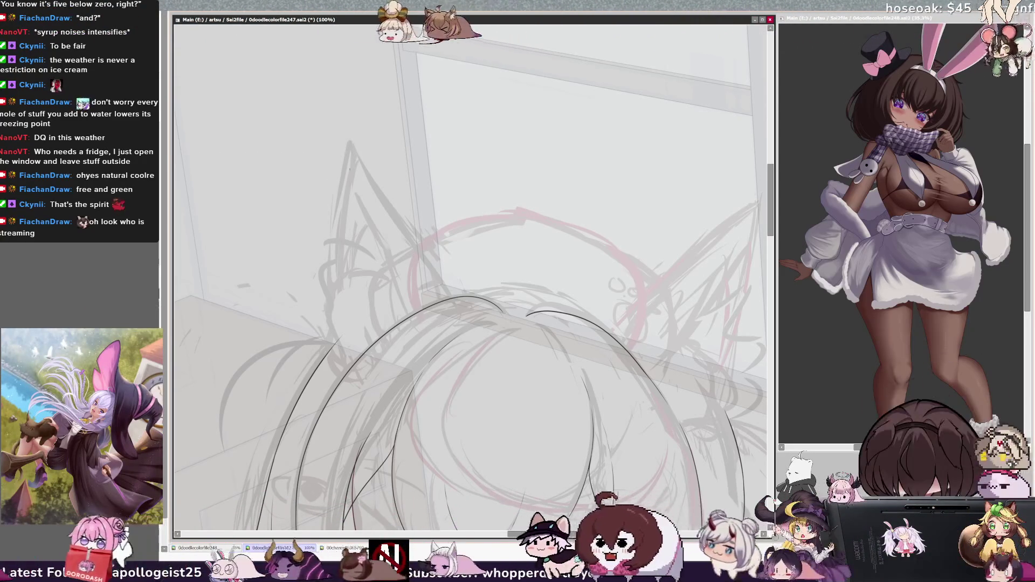
mouse_move(334, 245)
left_mouse_down()
mouse_move(370, 181)
mouse_move(442, 275)
left_mouse_up()
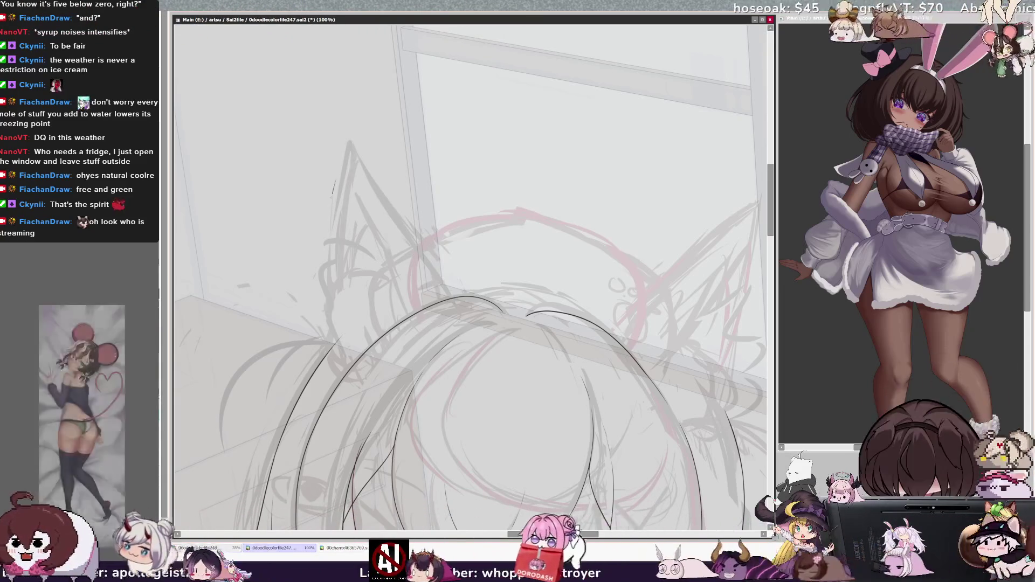
left_click_drag(334, 184, 324, 291)
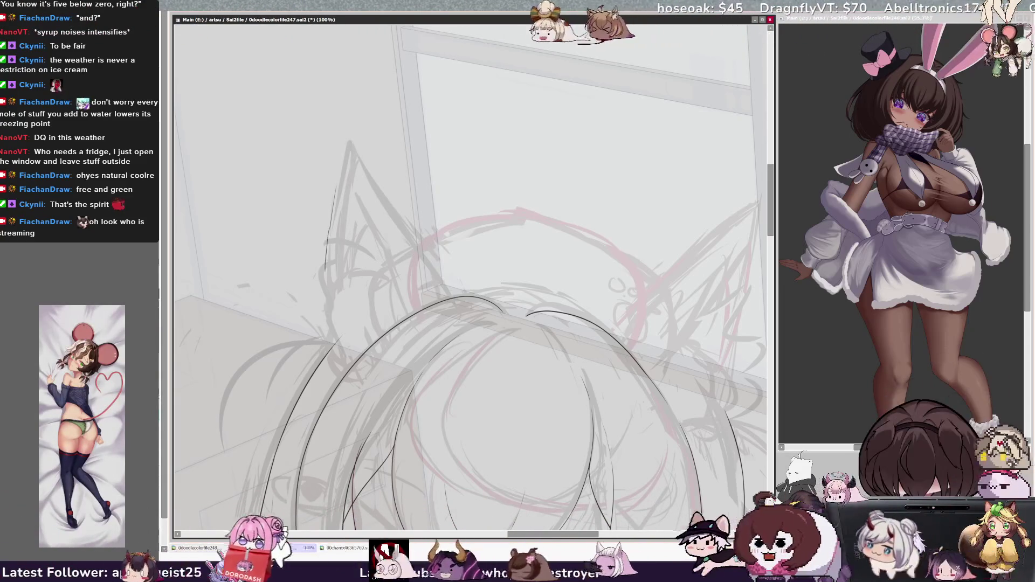
left_click_drag(371, 181, 455, 294)
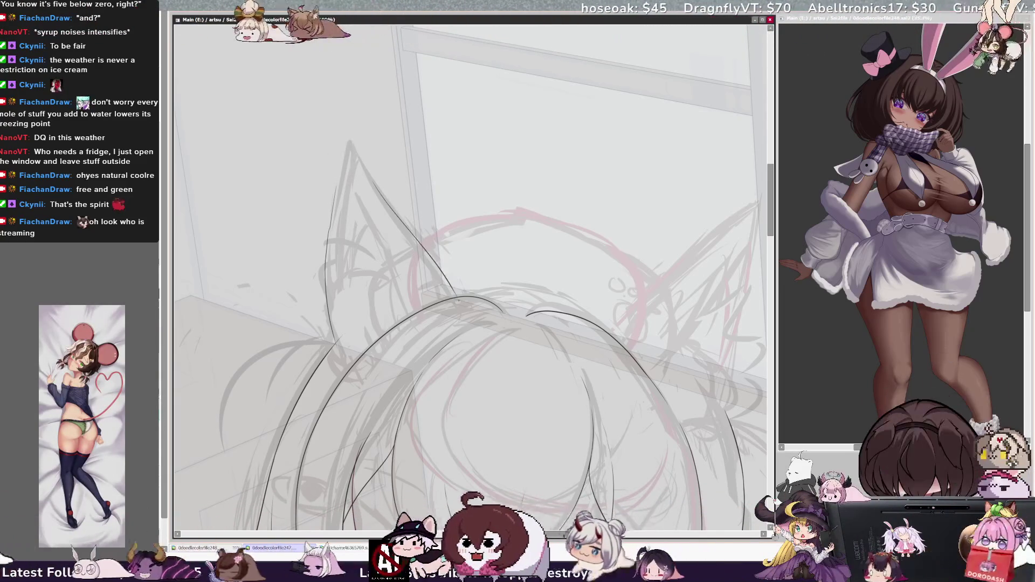
key("ctrl+z")
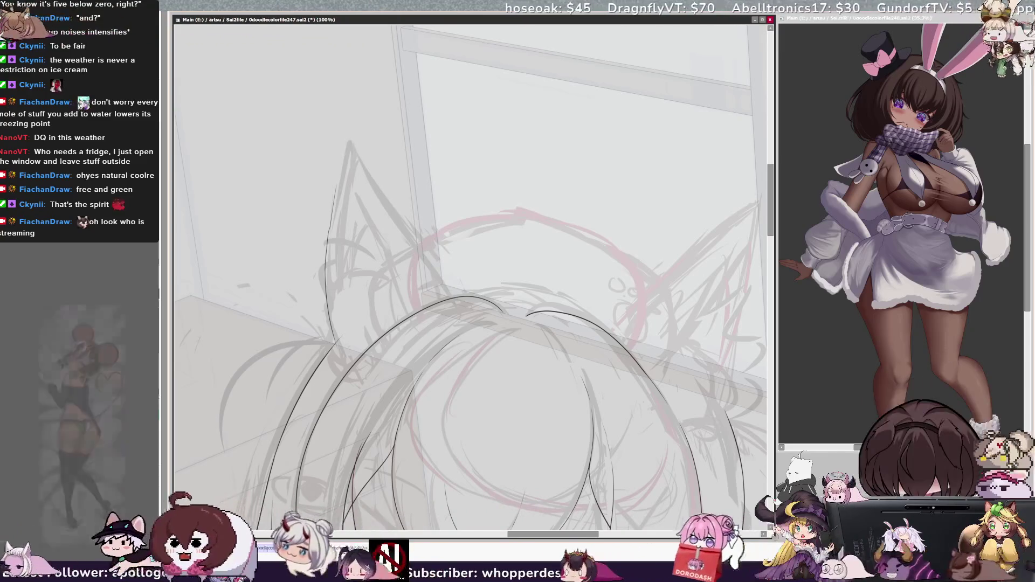
left_click_drag(349, 142, 336, 190)
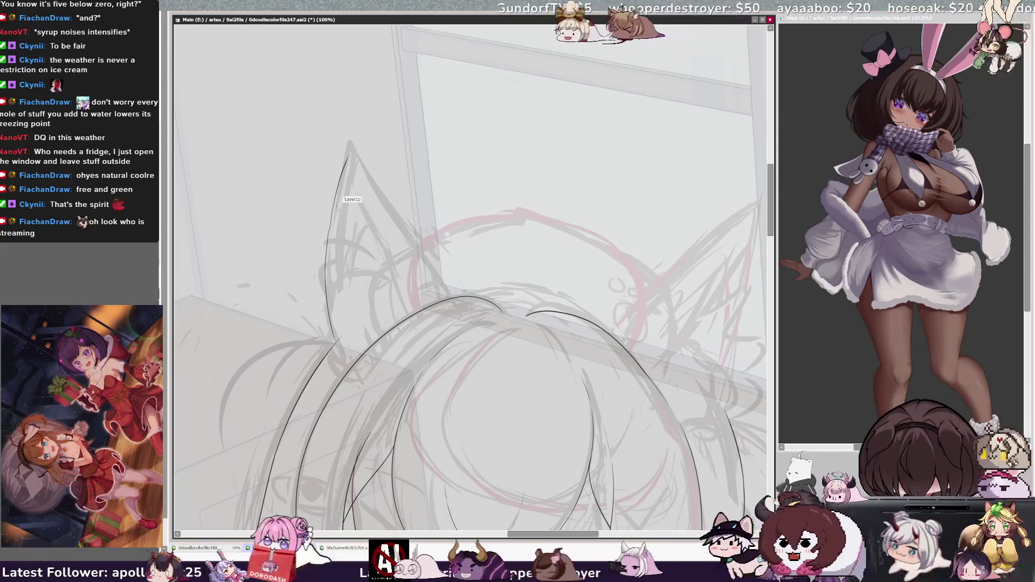
left_click_drag(339, 194, 350, 157)
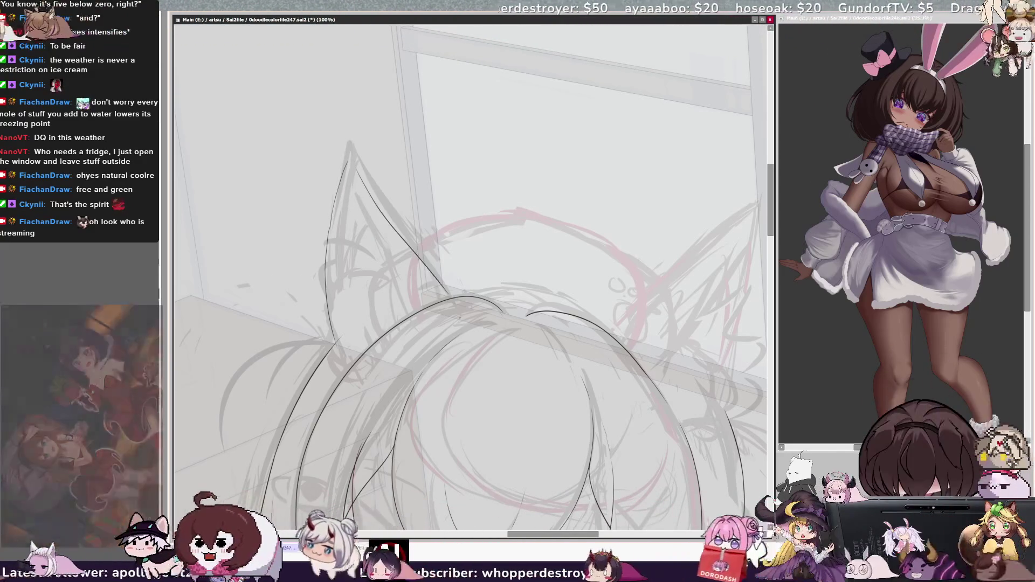
key("h")
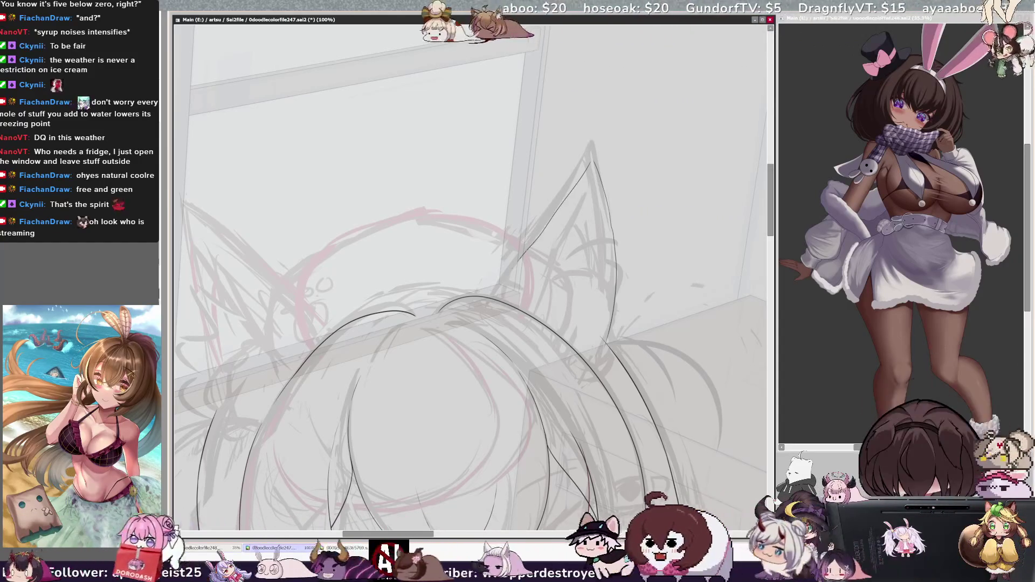
key("ctrl+z")
- Redraw the ear line from its tip downward and extend it to meet the hair
left_click_drag(590, 163, 501, 295)
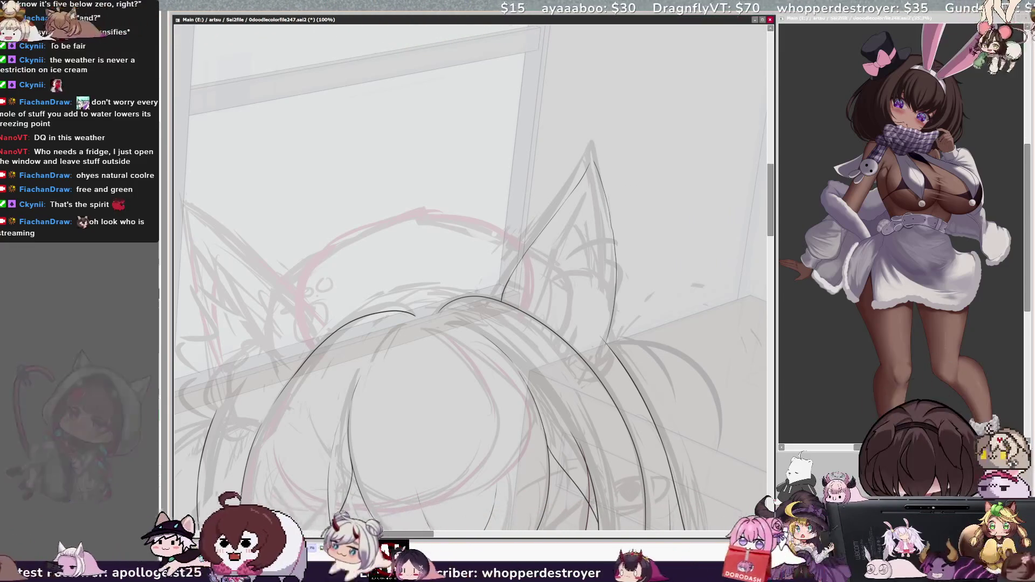
key("h")
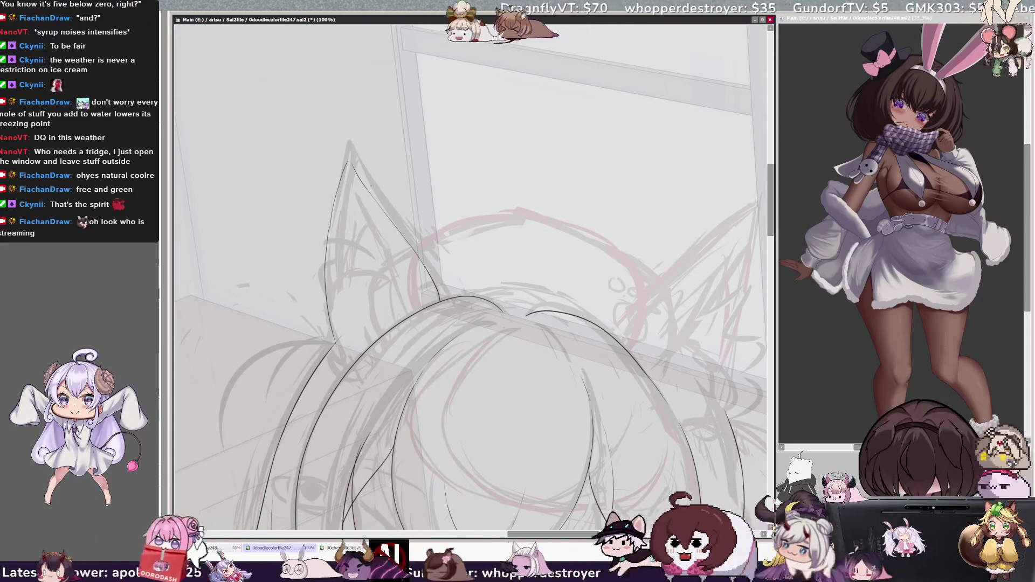
key("h")
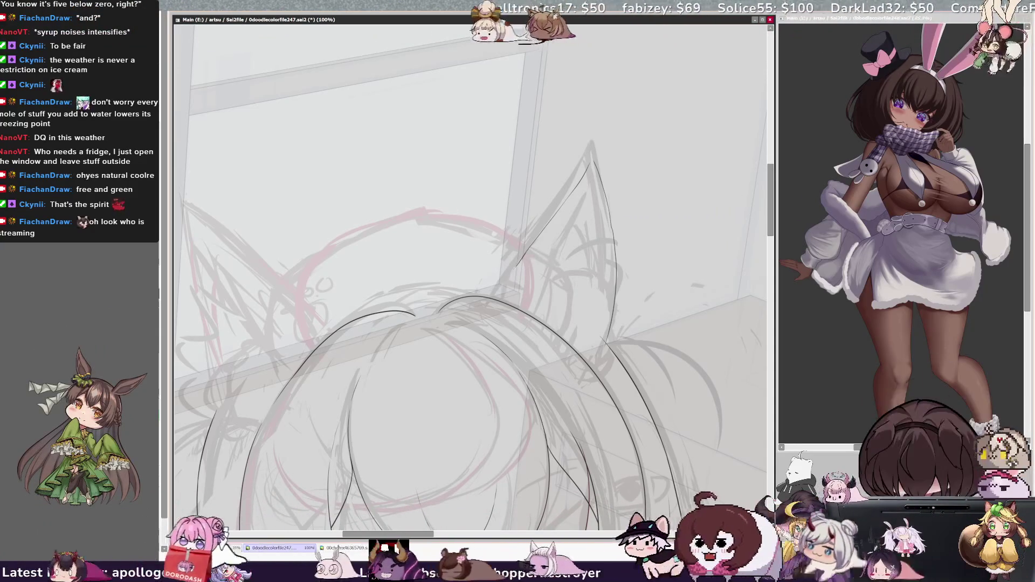
left_click_drag(516, 265, 495, 296)
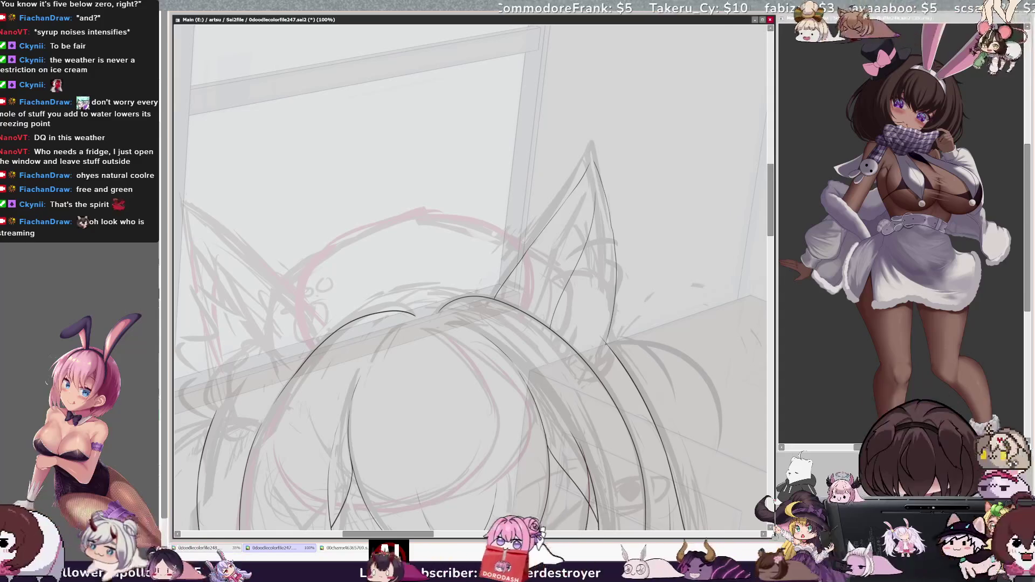
key("h")
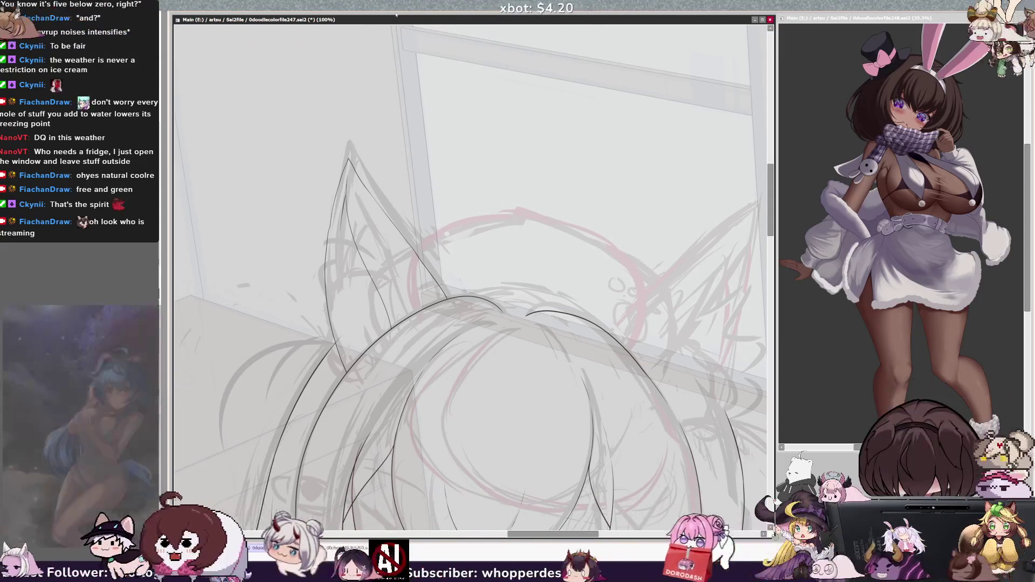
- Zoom out to the whole drawing, then zoom back in on the girl's head and shoulders
scroll(475, 258, "down", 5)
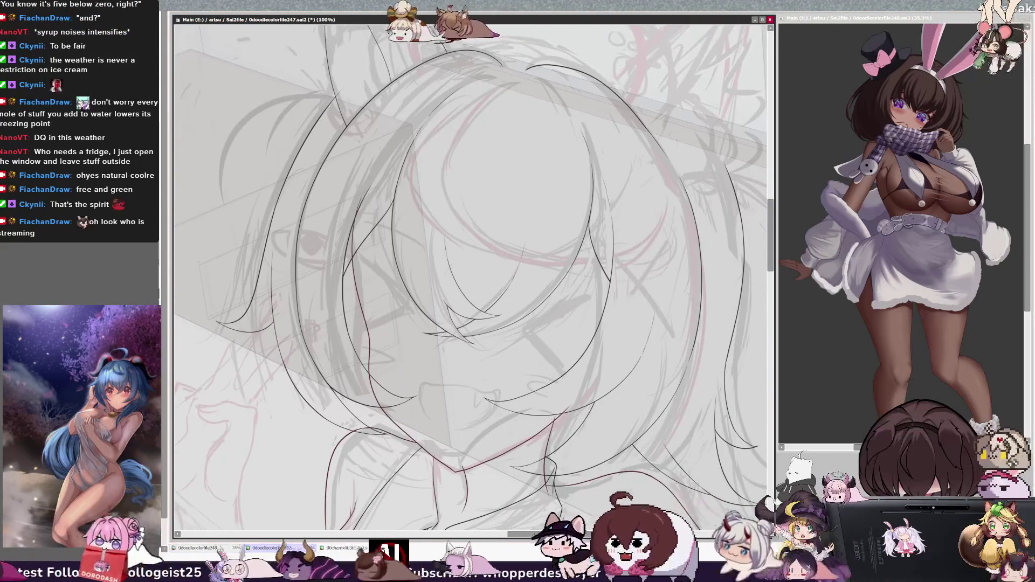
key("ctrl+minus")
key("ctrl+minus")
key("ctrl+minus")
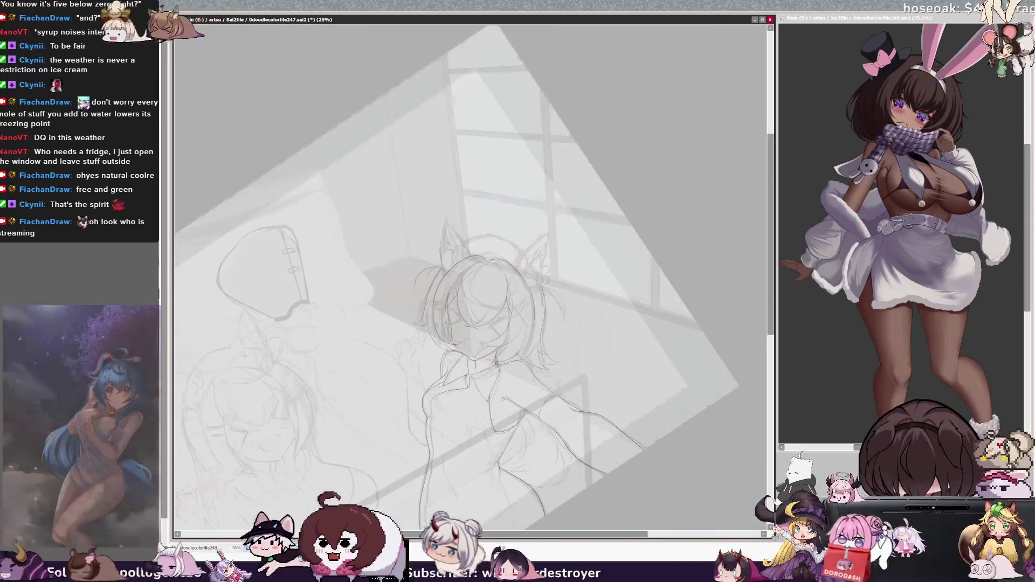
key("ctrl+plus")
key("ctrl+plus")
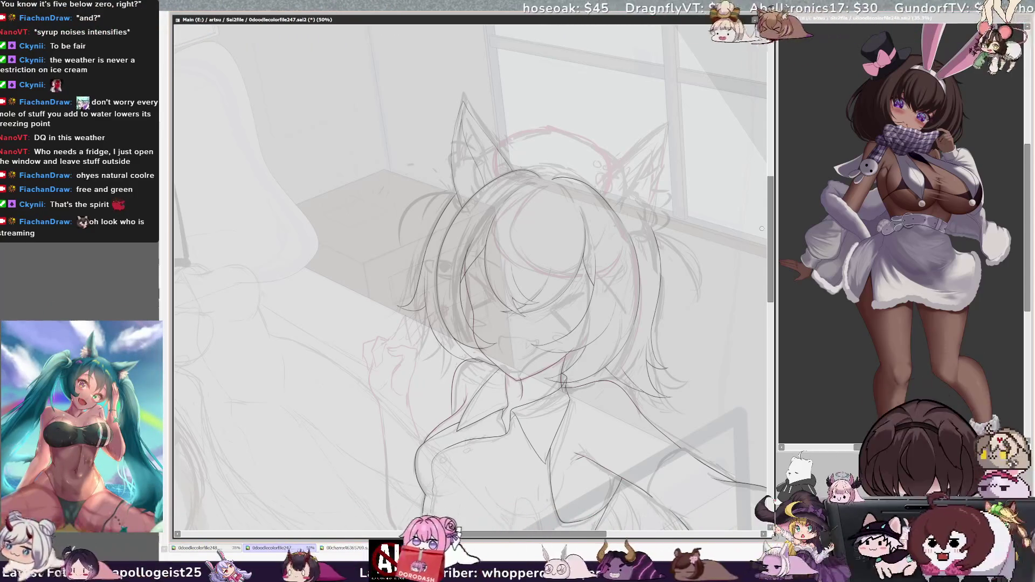
scroll(762, 229, "up", 1)
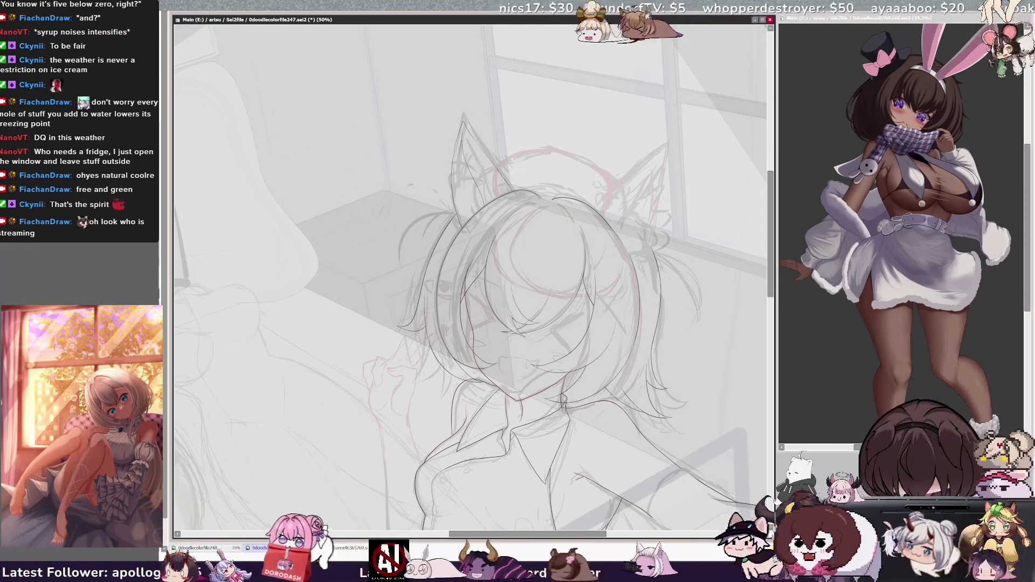
key("h")
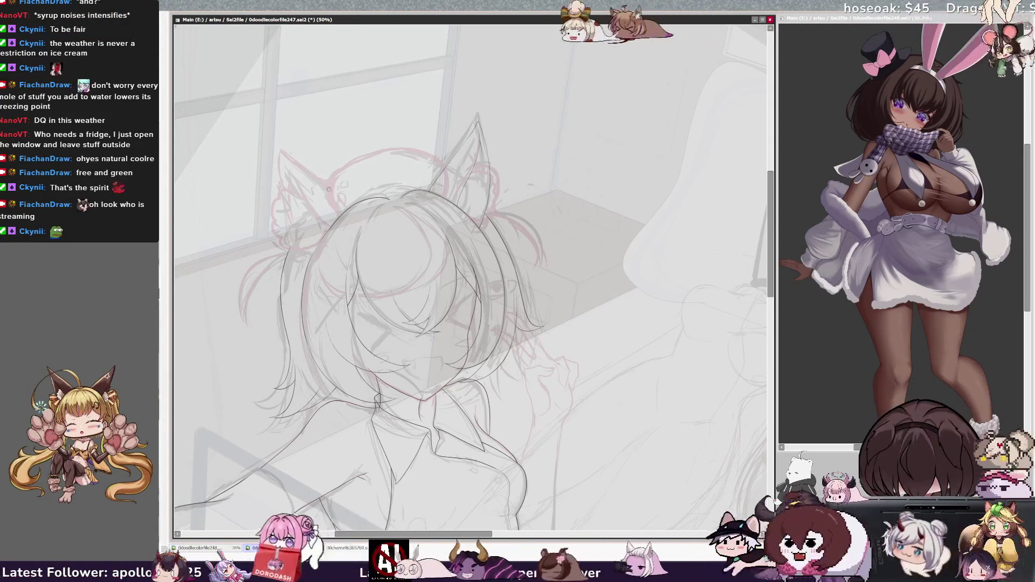
- Unmirror the view and zoom out to show both girls by the window
key("h")
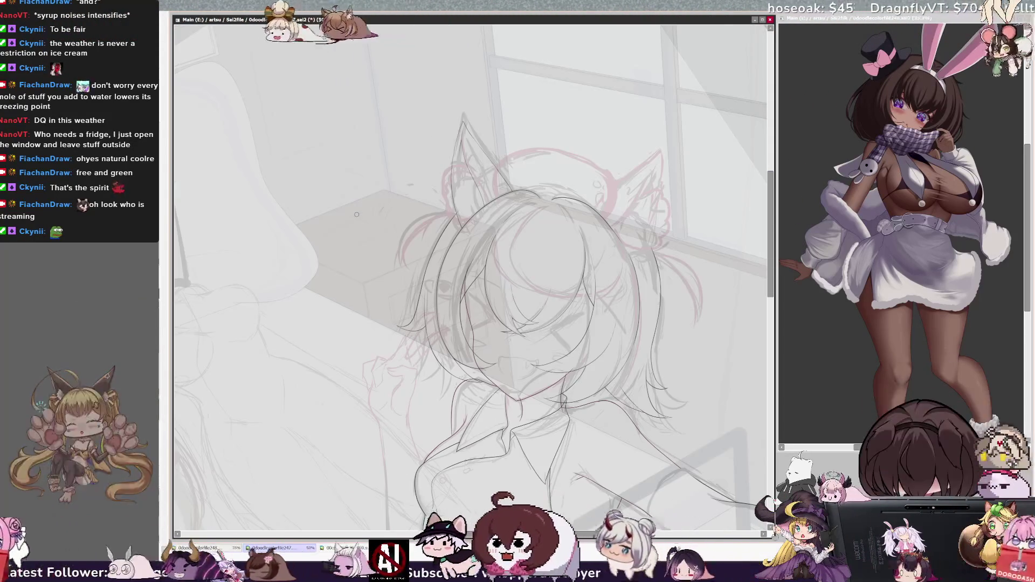
scroll(469, 275, "down", 2)
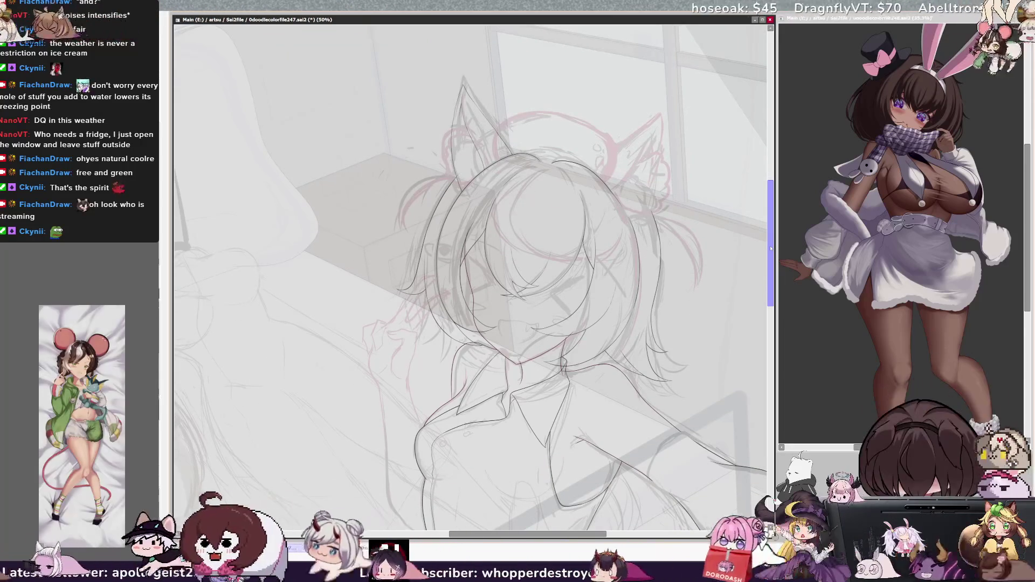
left_click_drag(556, 207, 580, 451)
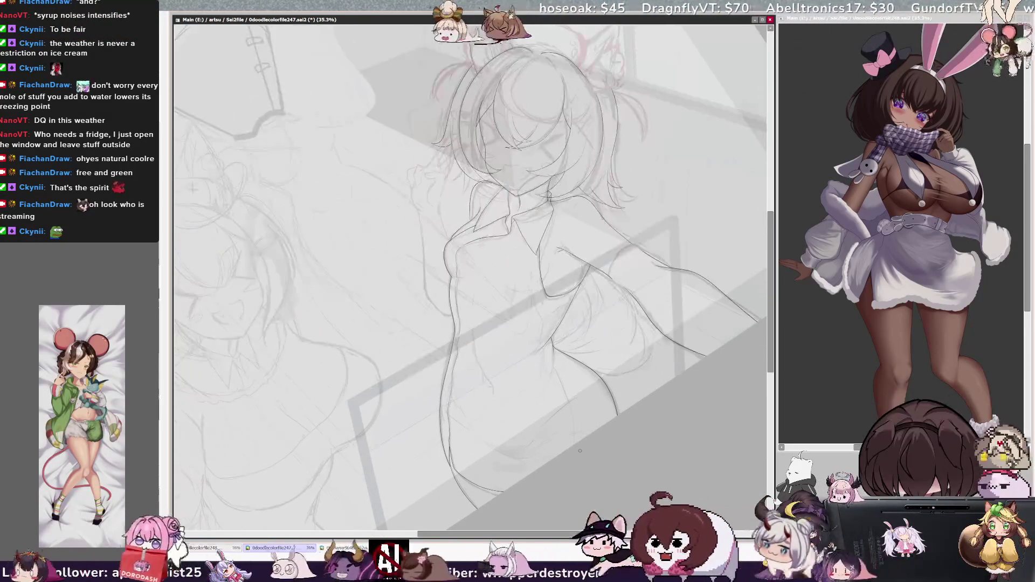
scroll(580, 451, "down", 1)
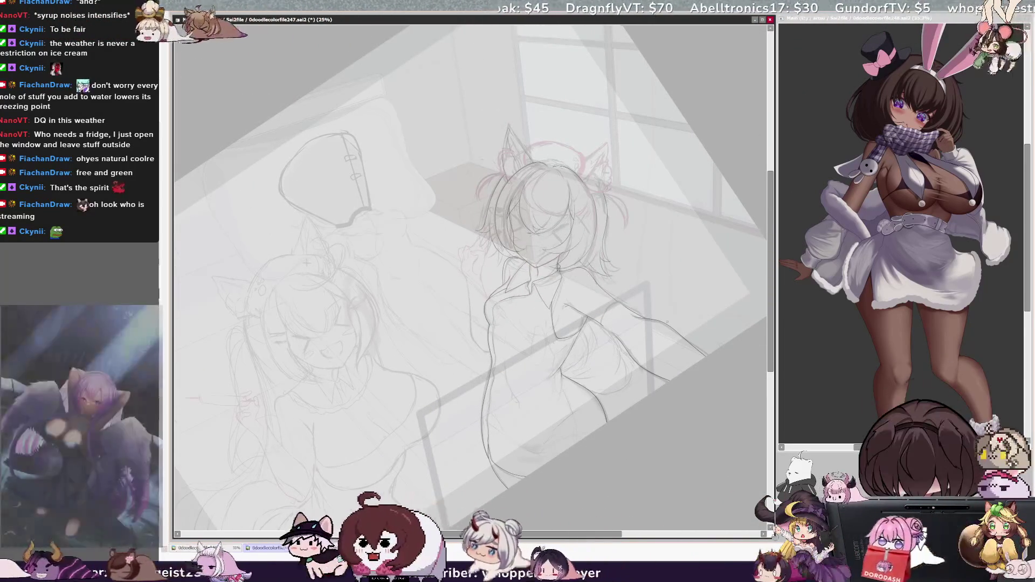